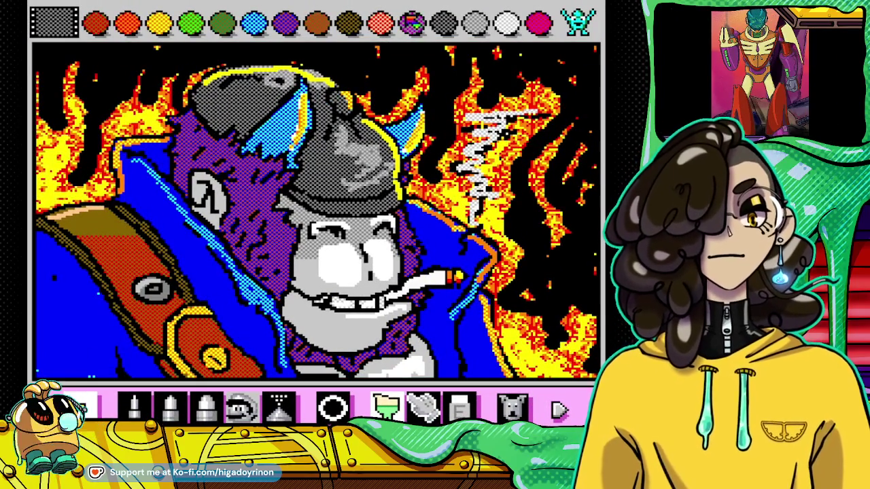
Step: Try purple and dark green strokes on the lower-left coat, undoing each
click(413, 22)
mouse_move(97, 299)
mouse_down()
mouse_move(43, 311)
mouse_move(123, 333)
mouse_up()
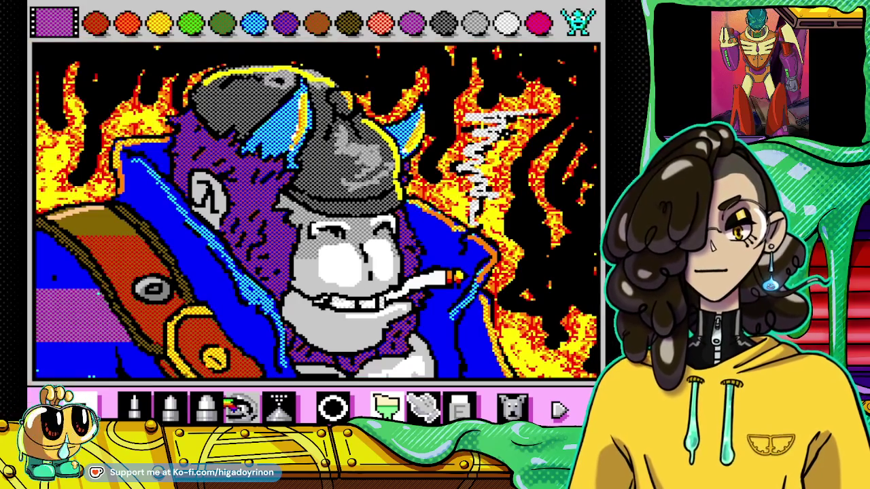
click(512, 408)
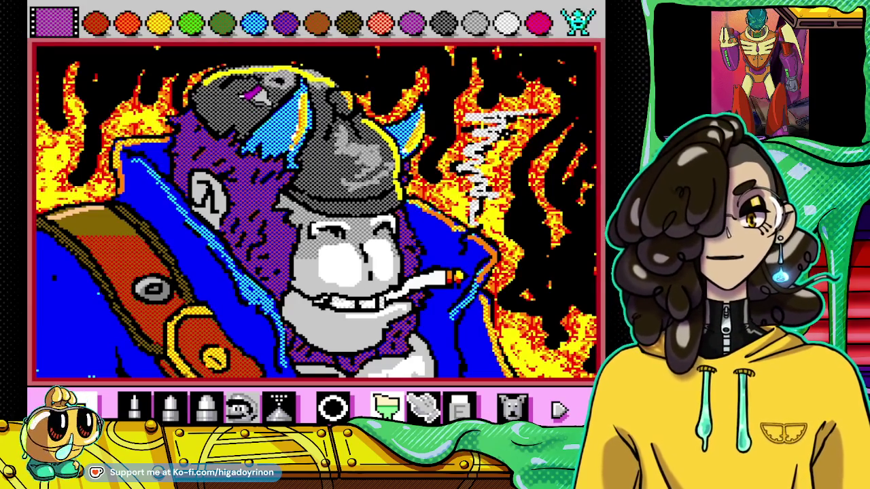
click(219, 22)
drag(99, 344, 81, 367)
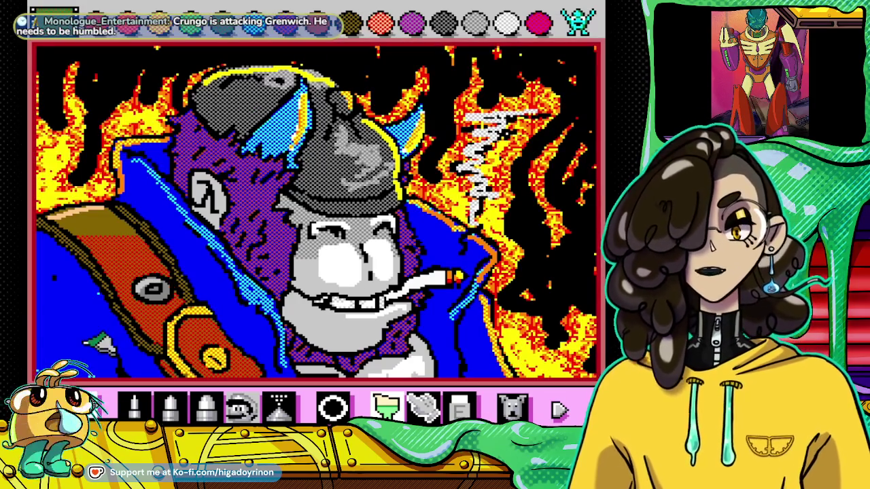
click(514, 408)
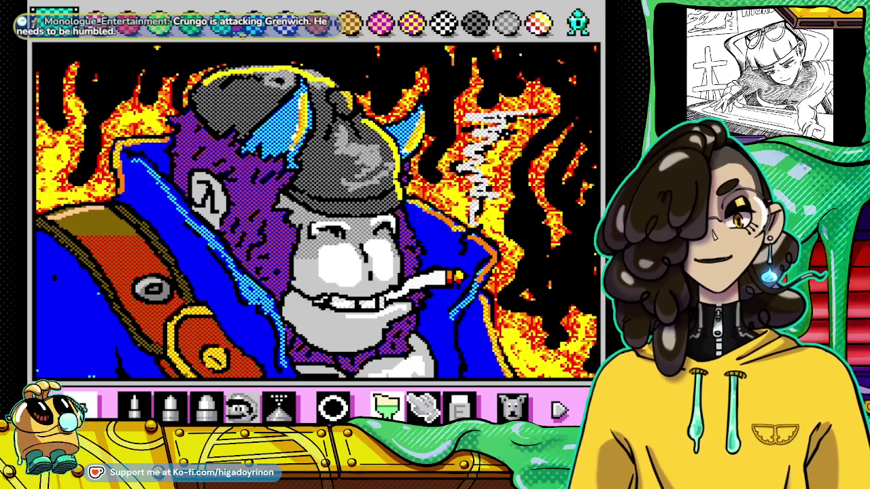
Step: Try cyan and grey checker fills on the lower-left blue area, undoing each
click(67, 299)
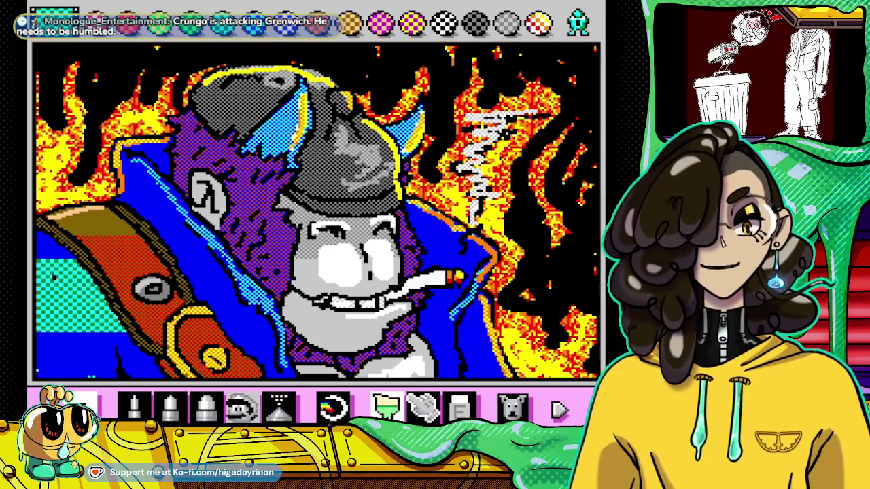
click(513, 407)
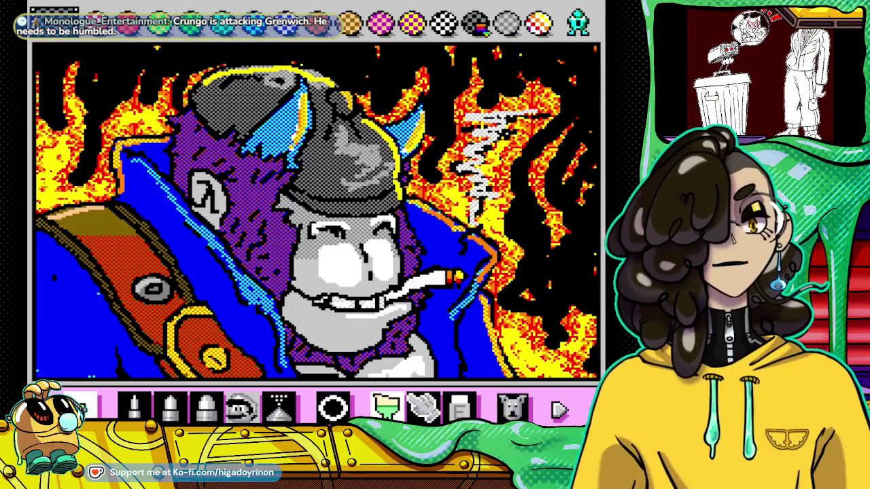
click(74, 309)
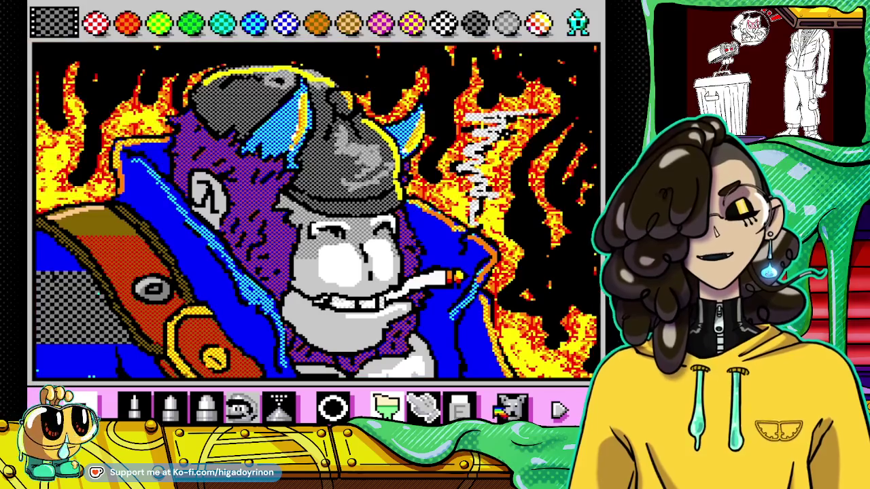
click(526, 412)
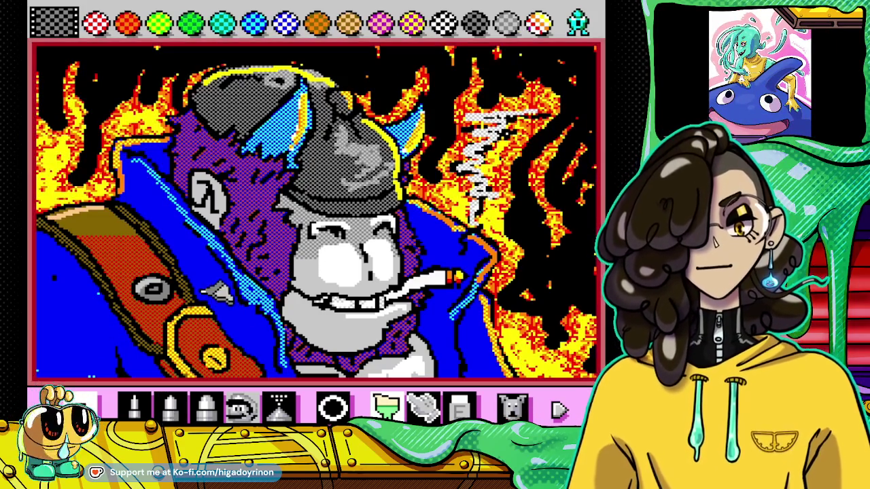
Step: Cycle the palette pages back to plain solid colours and select the pencil
click(576, 21)
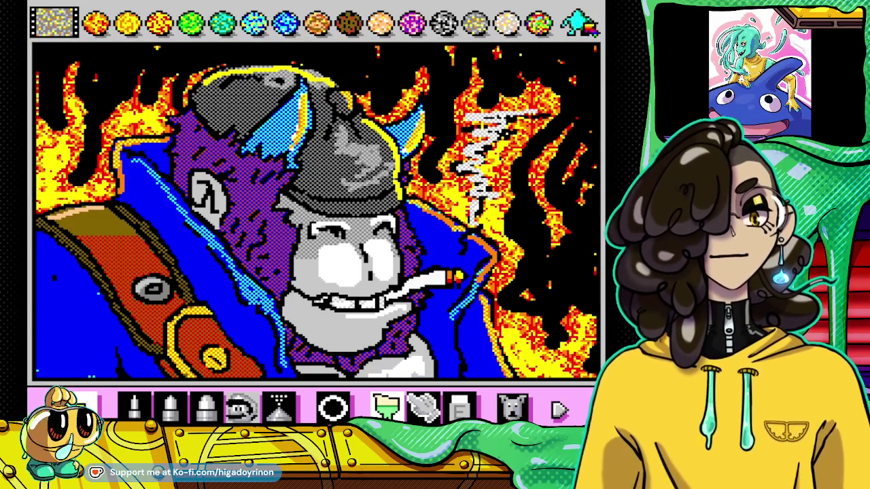
click(579, 23)
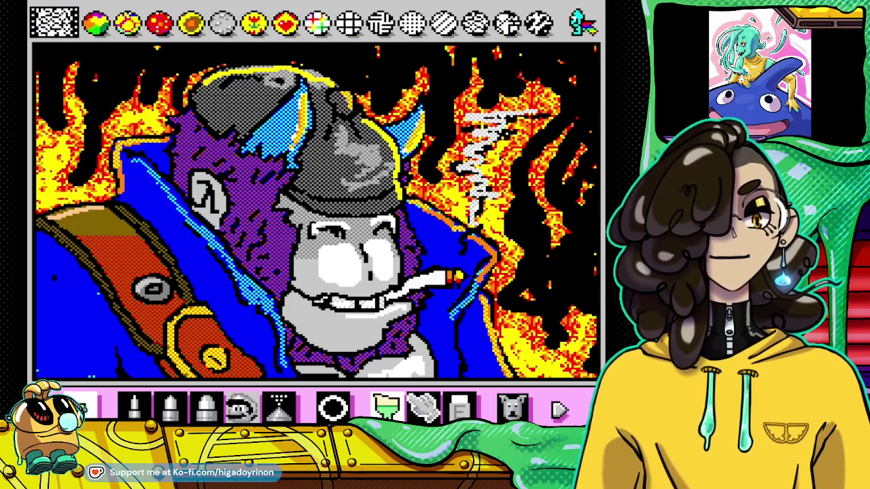
click(579, 23)
click(579, 23)
click(579, 24)
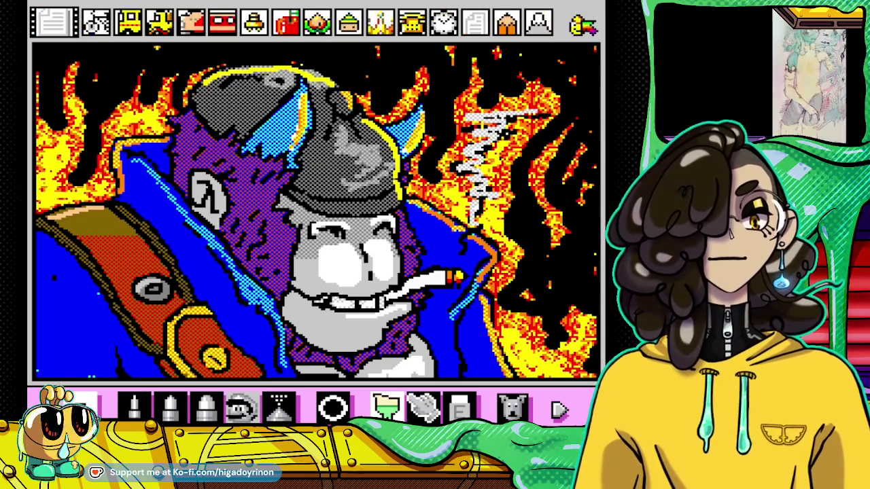
click(579, 23)
click(579, 23)
click(579, 23)
click(579, 23)
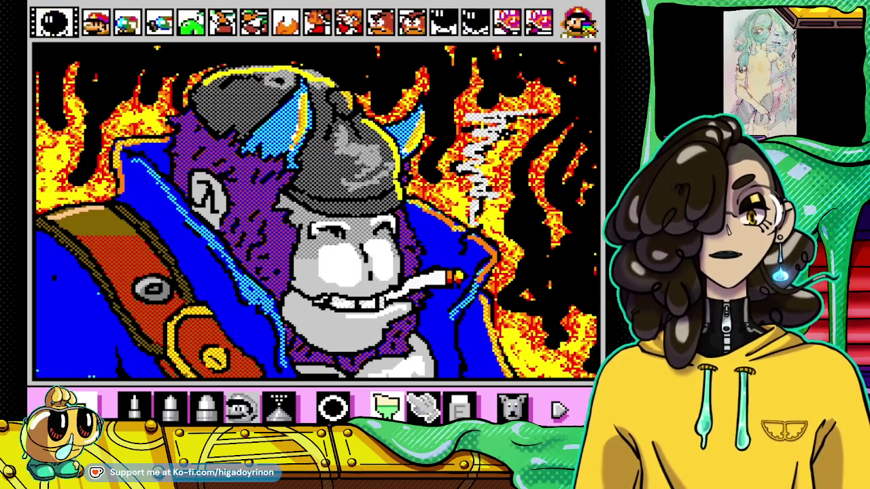
click(579, 23)
click(579, 23)
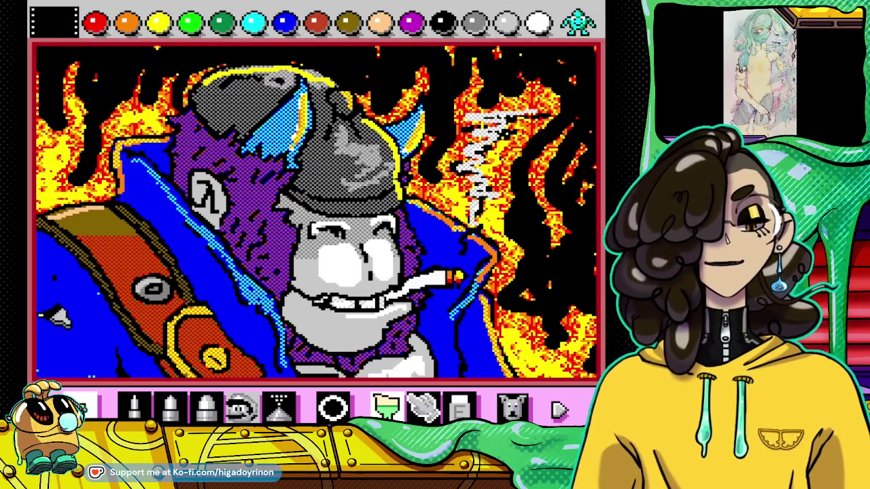
click(135, 406)
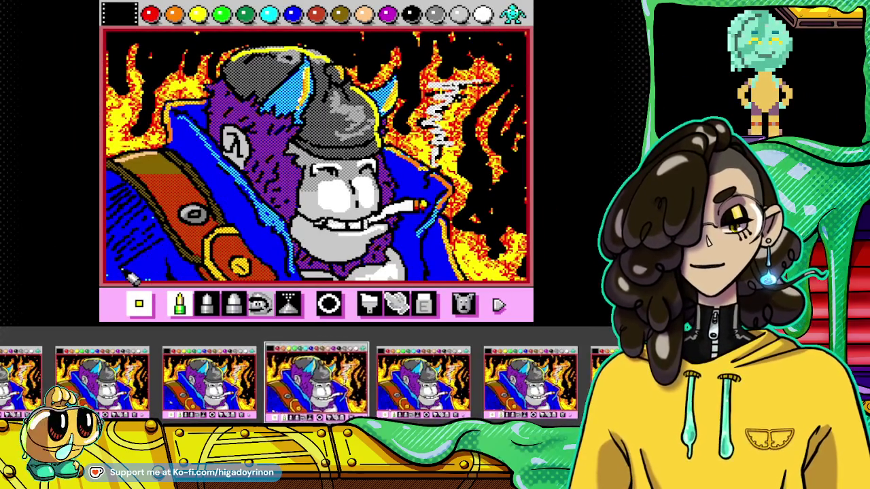
Step: Rewind the game, pick an earlier snapshot on the timeline, and resume from it
click(368, 304)
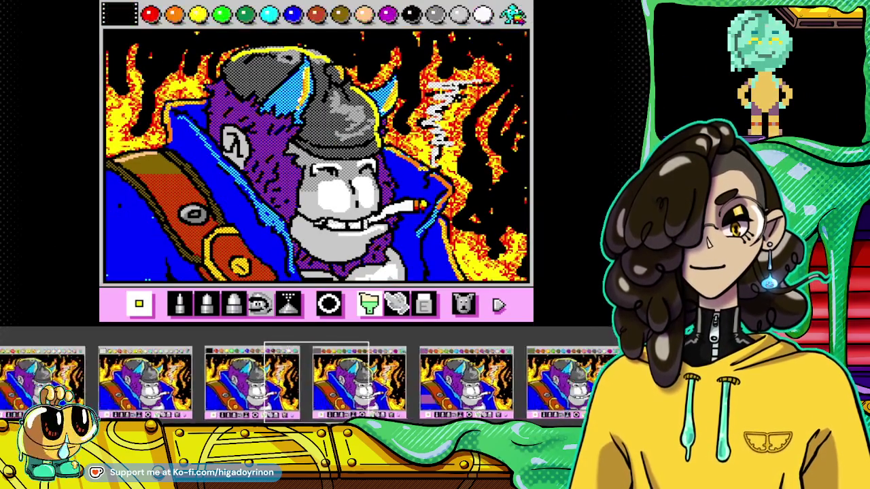
click(292, 13)
click(207, 304)
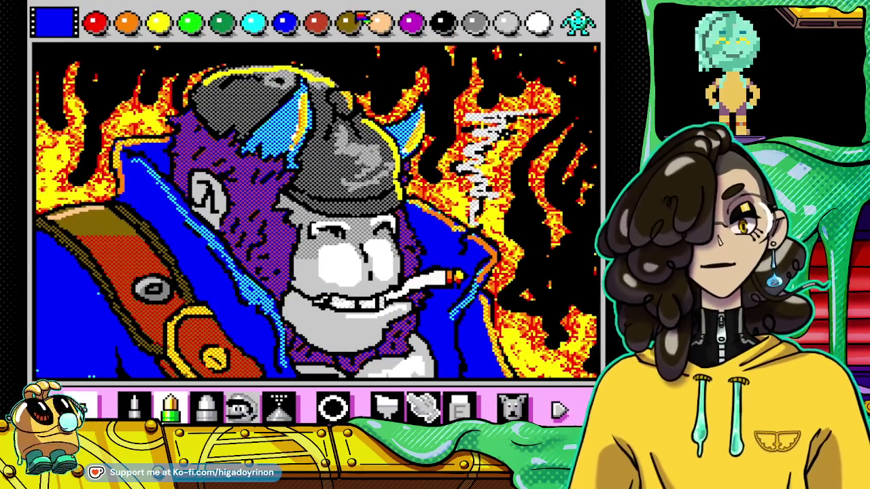
Step: Pick the smallest pencil and dithered light blue, spray a test stroke, then undo it
click(135, 406)
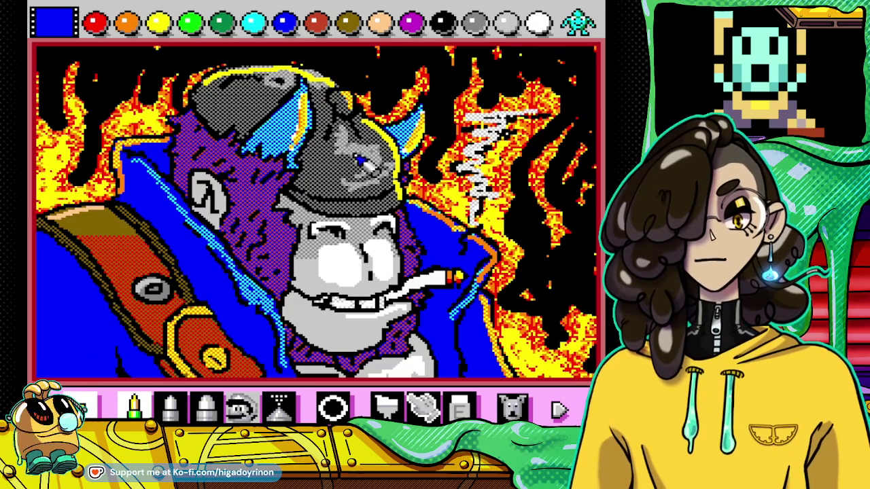
click(578, 20)
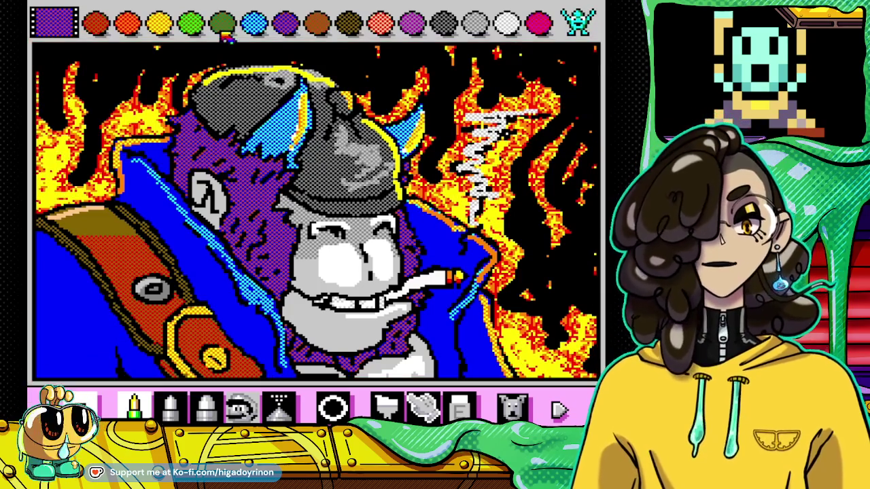
click(253, 24)
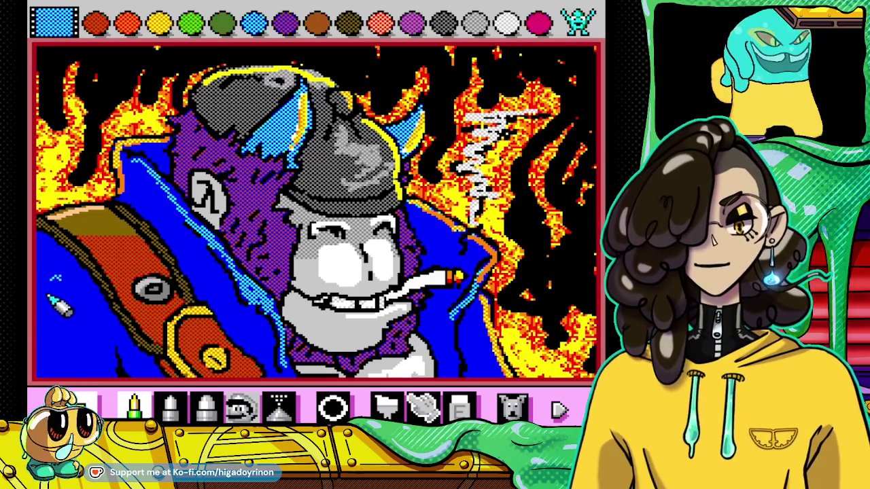
drag(60, 305, 82, 347)
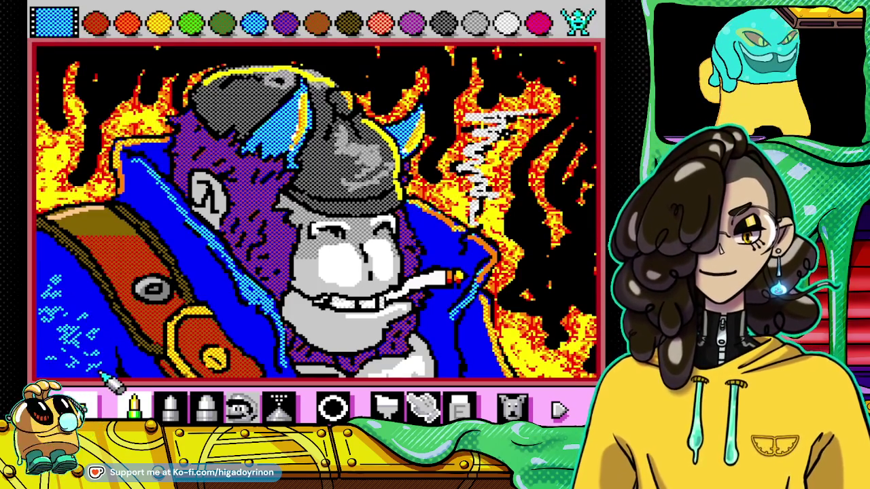
click(511, 406)
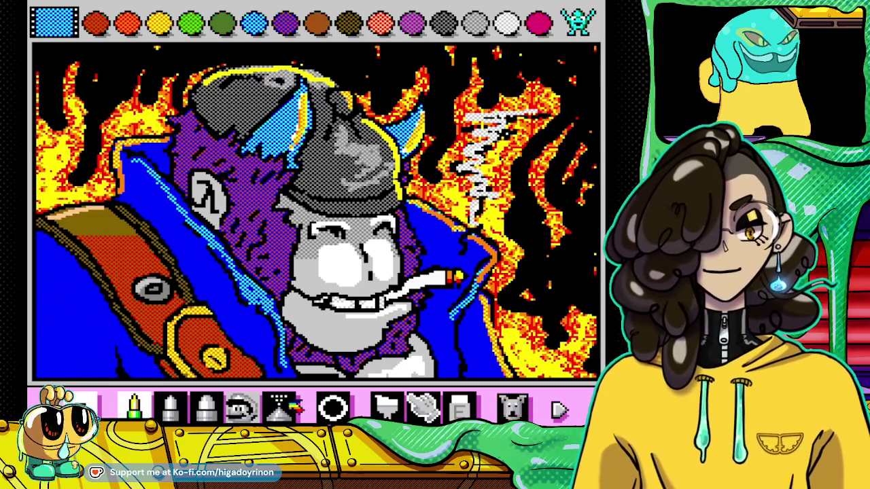
Step: Spray light-blue texture on the lower-left coat with the second spray brush, then open the suspend menu
click(170, 406)
mouse_move(54, 286)
mouse_down()
mouse_move(78, 370)
mouse_move(105, 366)
mouse_move(115, 333)
mouse_up()
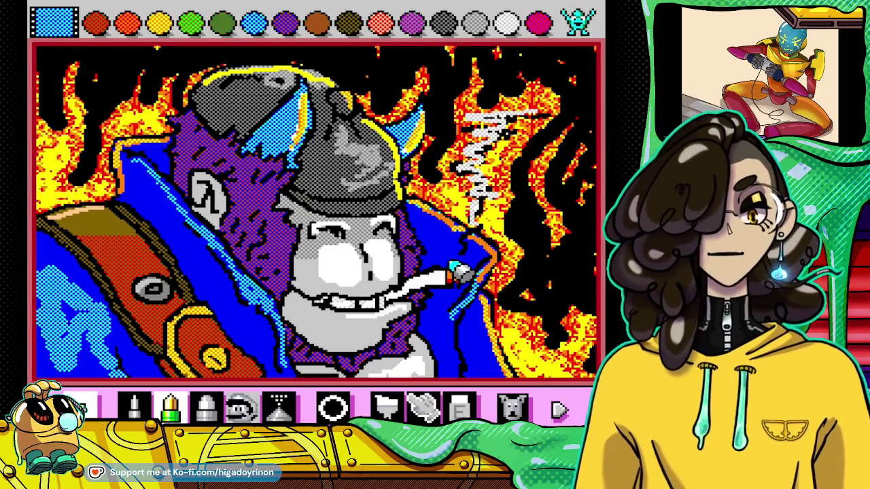
key(Escape)
key(Down)
key(Down)
Step: Create a suspend point over Save slot 2, confirm the overwrite, and return to the game
key(Right)
key(Down)
key(Return)
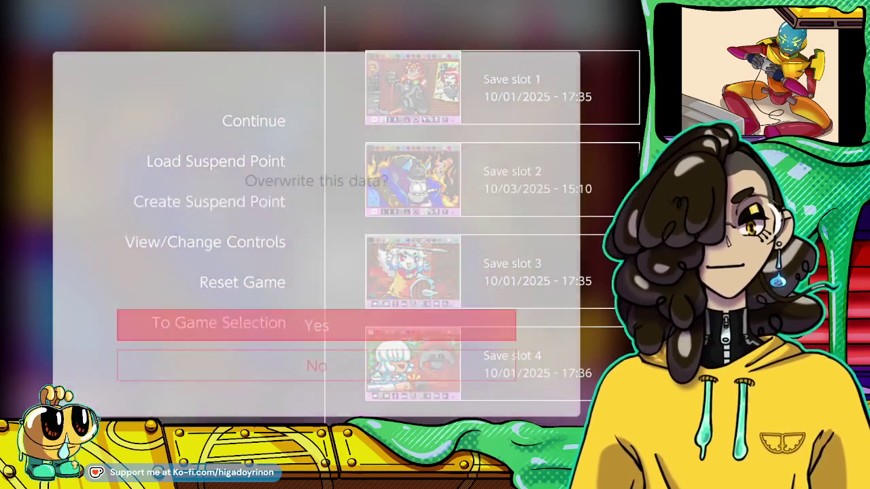
key(Return)
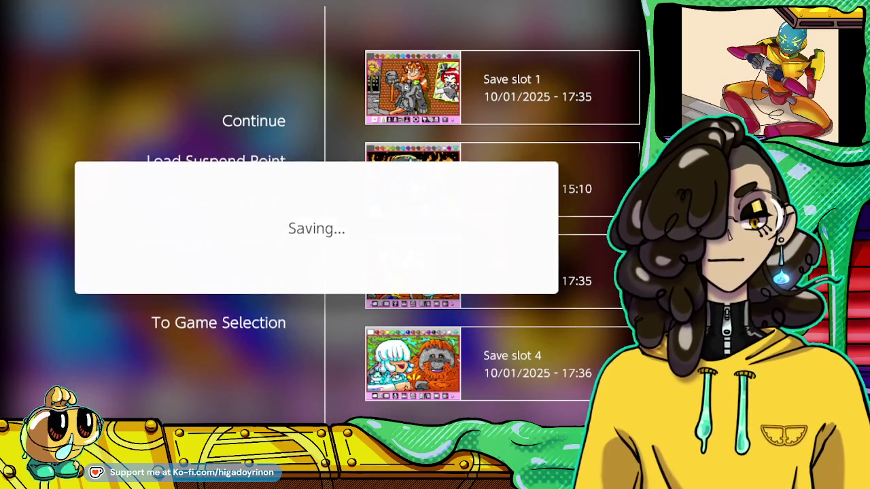
key(Escape)
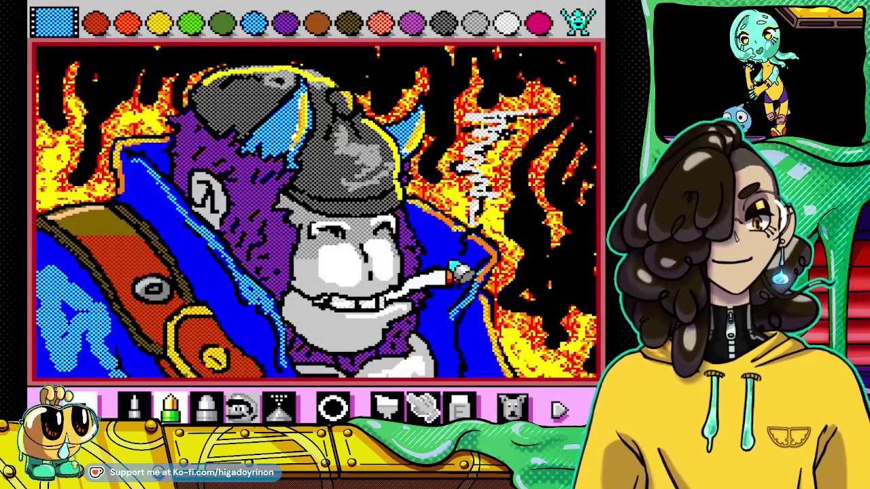
Step: Select grey with the fill tool, then browse the load-suspend slots and close the menu
click(476, 28)
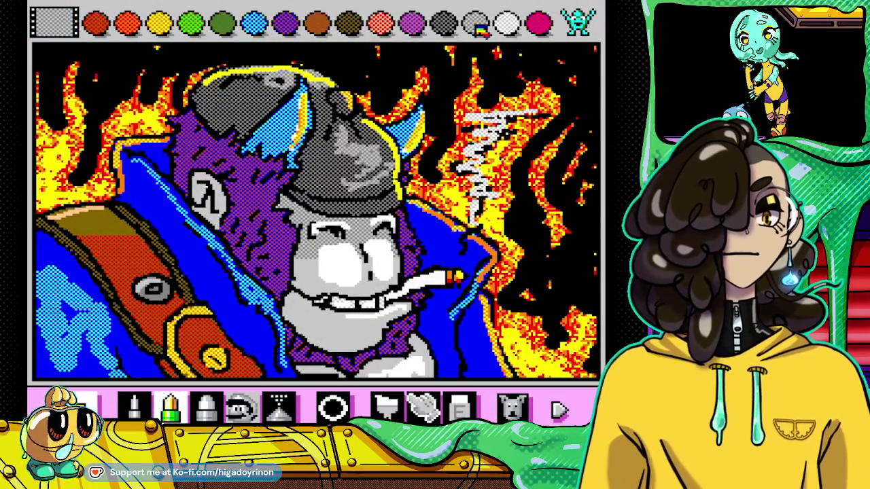
click(386, 406)
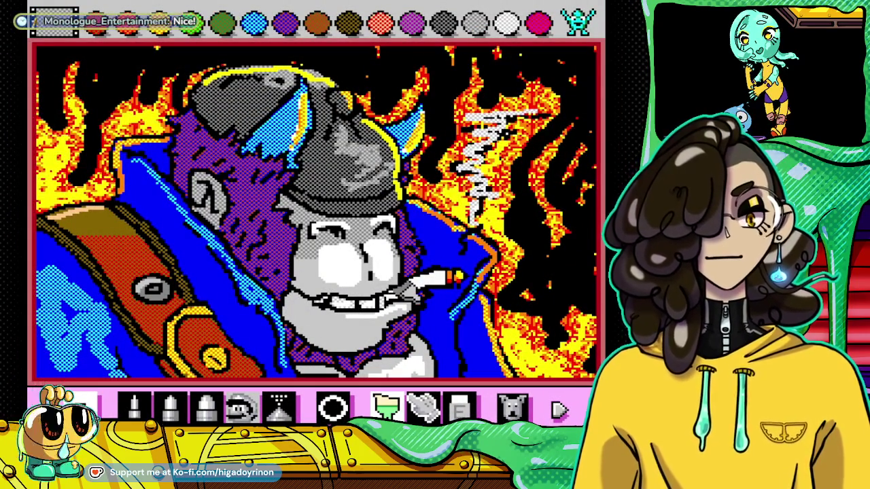
key(Escape)
key(Down)
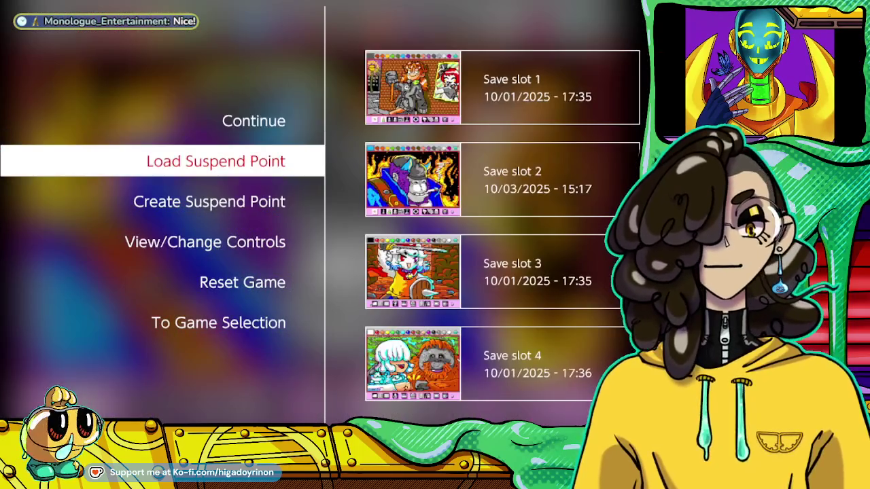
key(Right)
key(Escape)
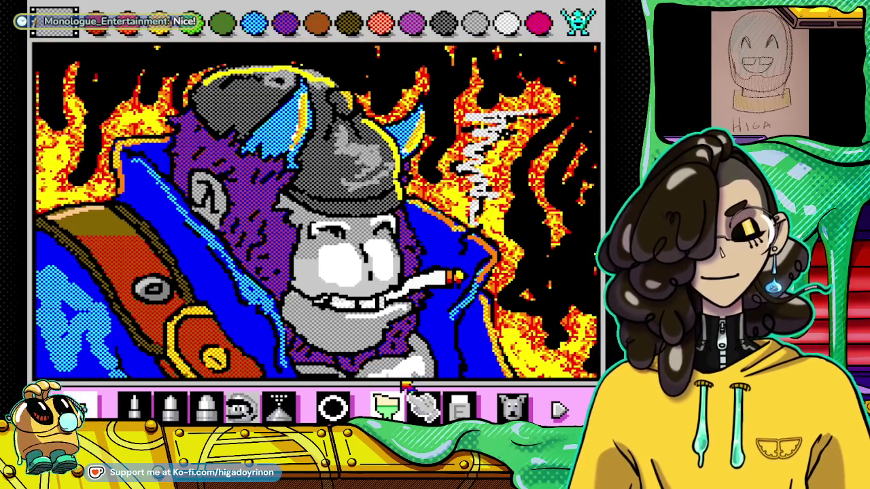
Step: Redraw the gorilla's mouth and teeth in grey and white
key(Escape)
key(Return)
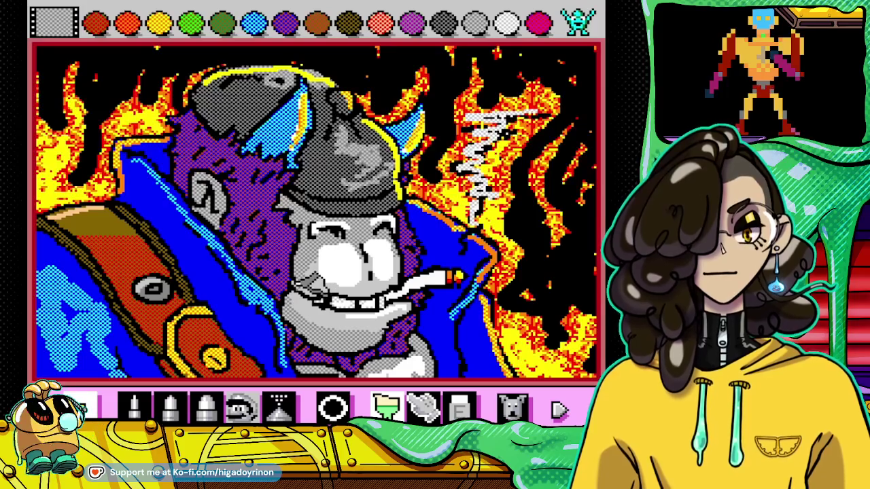
drag(299, 279, 371, 299)
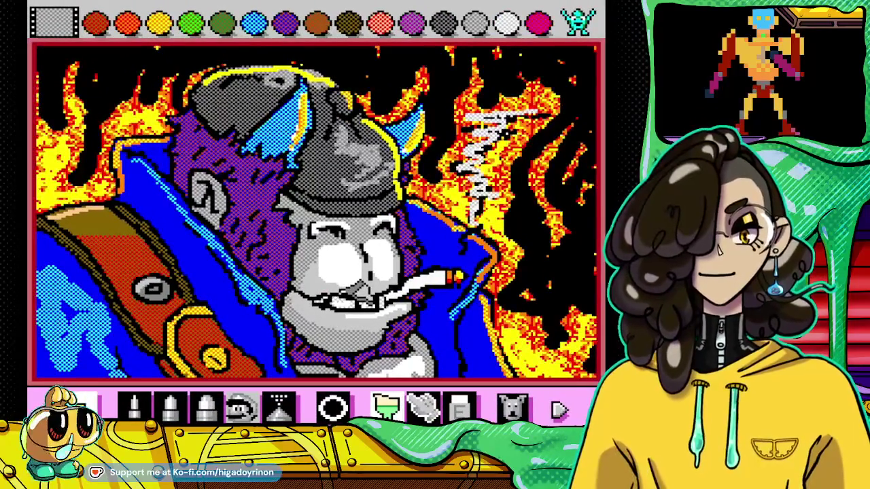
Step: Create a suspend point on Save slot 2, answer Yes to overwrite, and continue painting
key(Escape)
key(Down)
key(Down)
key(Return)
key(Return)
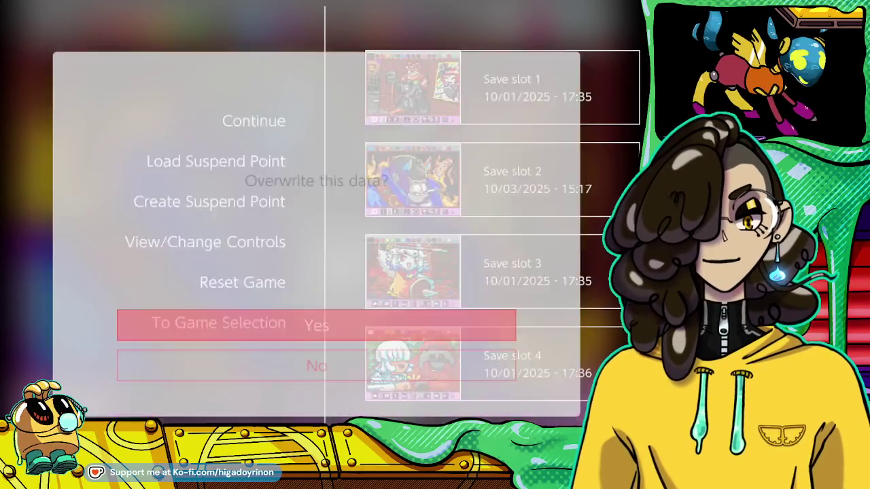
key(Return)
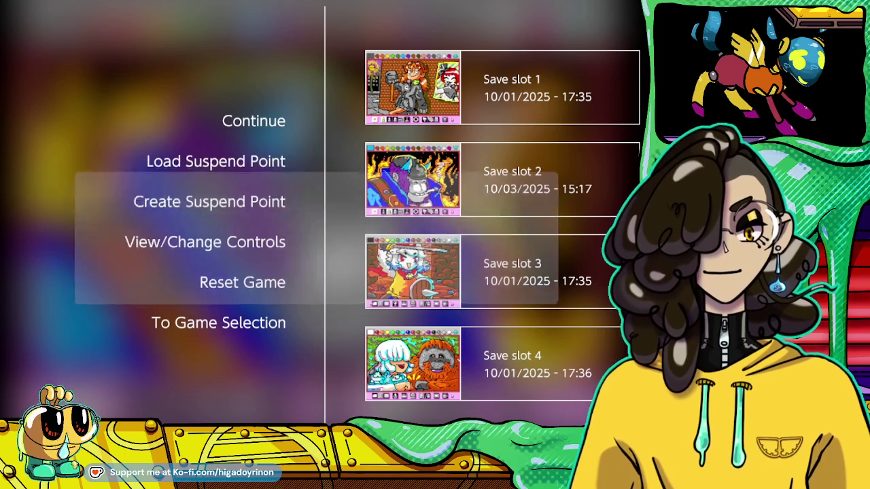
key(Escape)
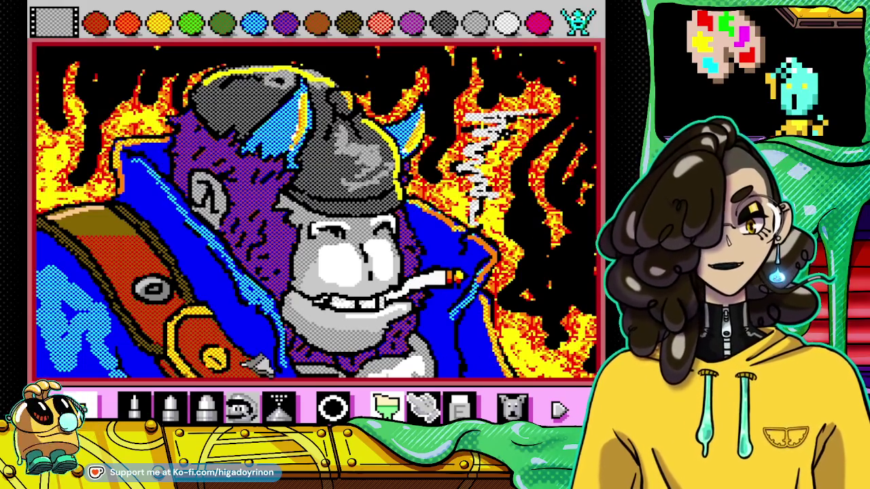
Step: Pencil a short orange stroke on the gorilla's cheek beside the nose, then select yellow
click(134, 406)
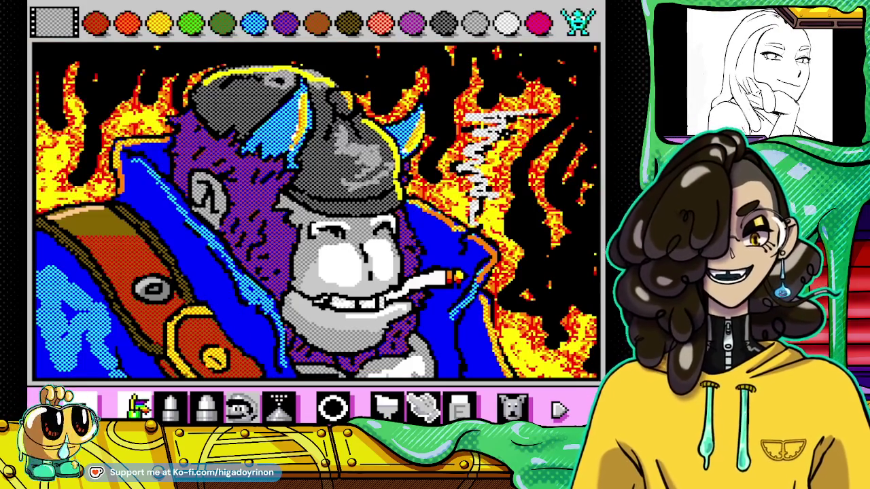
click(129, 24)
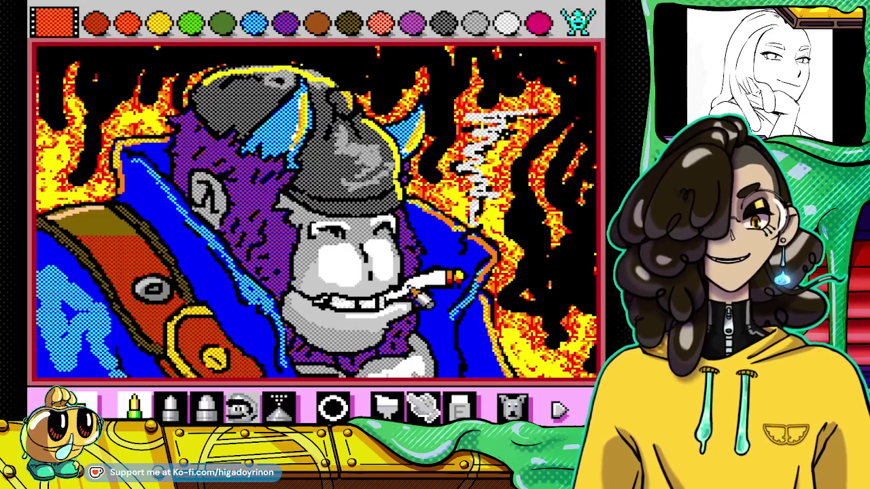
drag(392, 240, 391, 252)
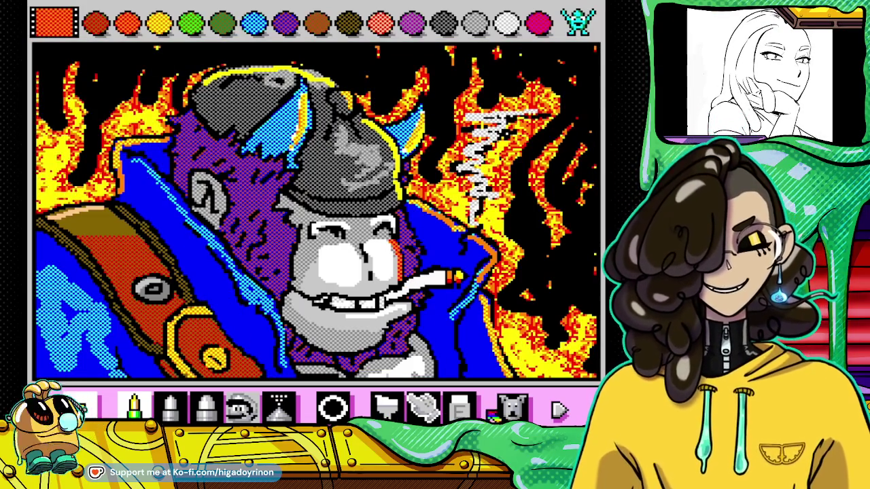
click(160, 26)
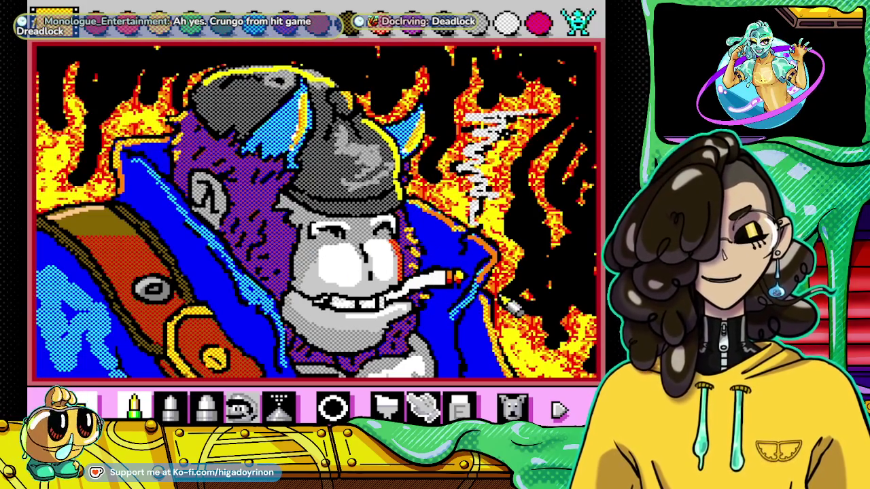
Step: Overwrite suspend slot 2 with the current gorilla painting and resume
key(Escape)
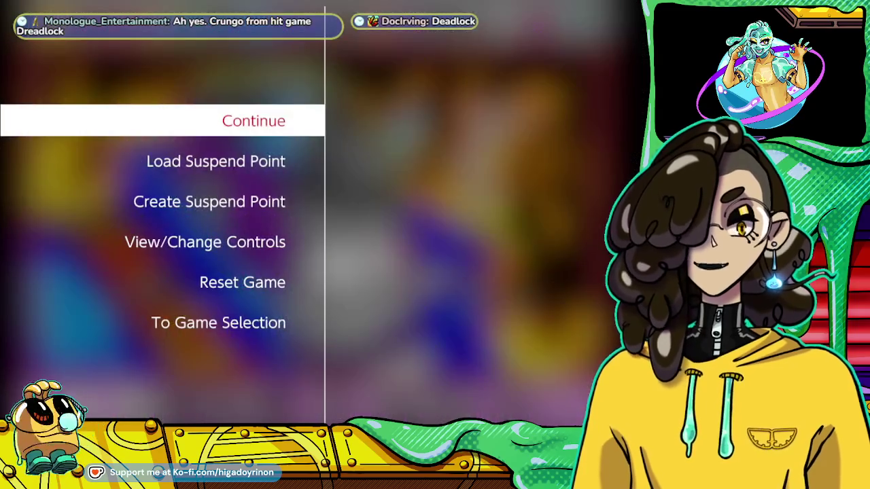
key(Down)
key(Down)
key(Return)
key(Return)
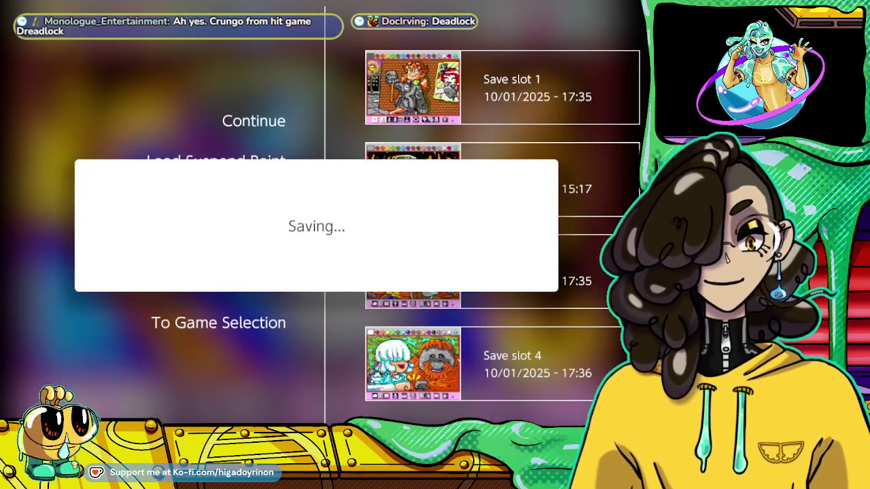
key(Escape)
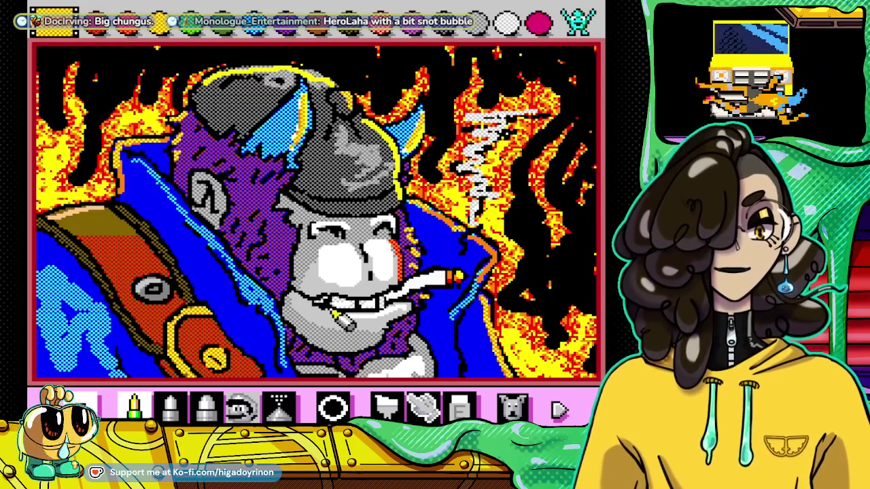
Step: Load the white-haired knight picture from suspend slot 3 and return to the canvas
key(Escape)
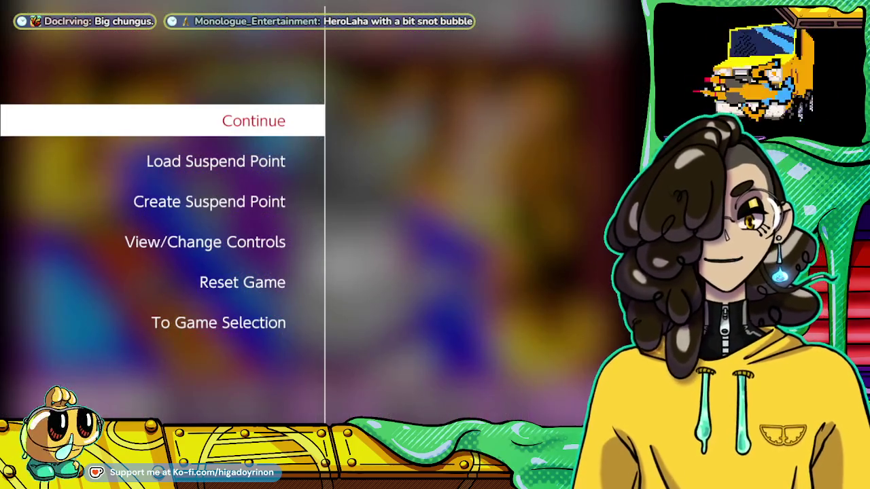
key(Return)
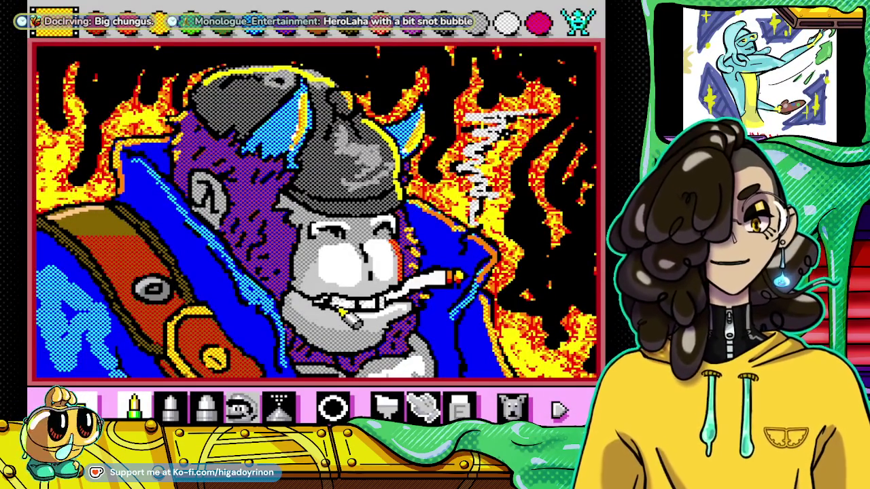
key(Escape)
key(Down)
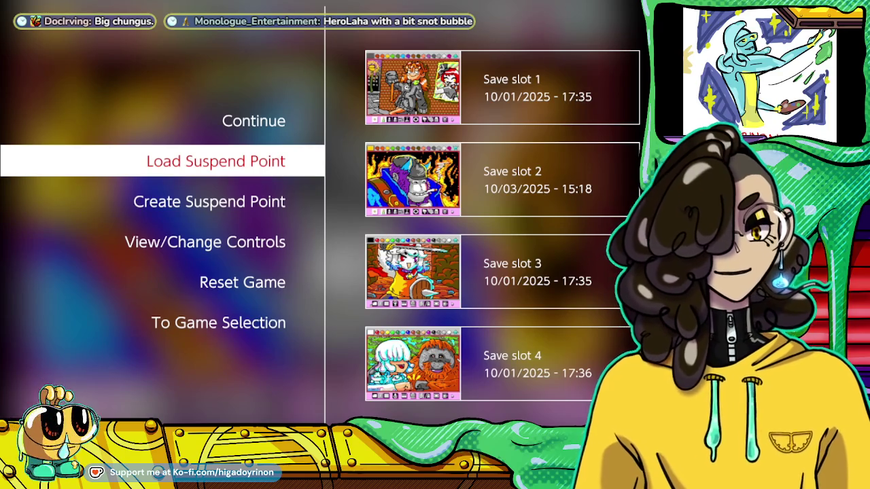
key(Escape)
key(Escape)
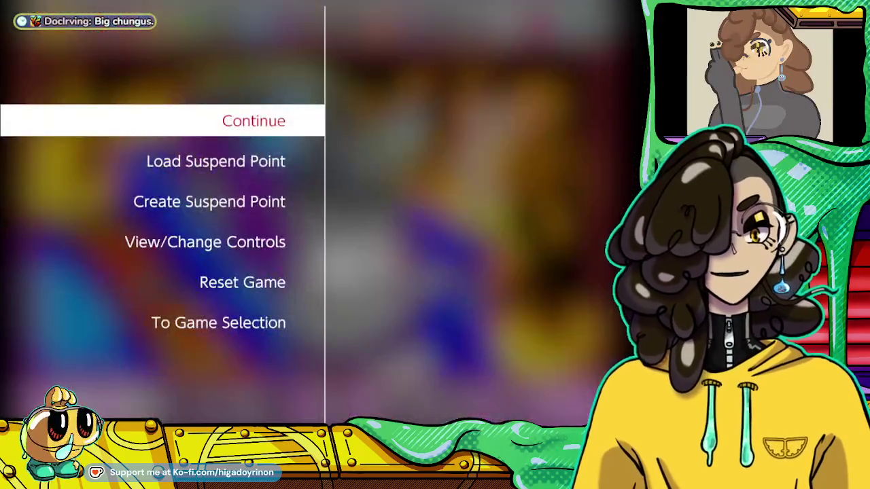
key(Down)
key(Right)
key(Down)
key(Return)
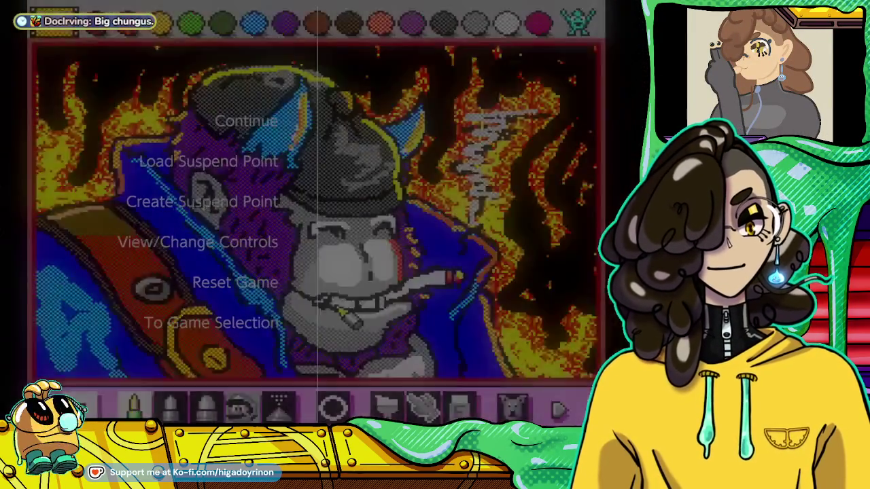
key(Escape)
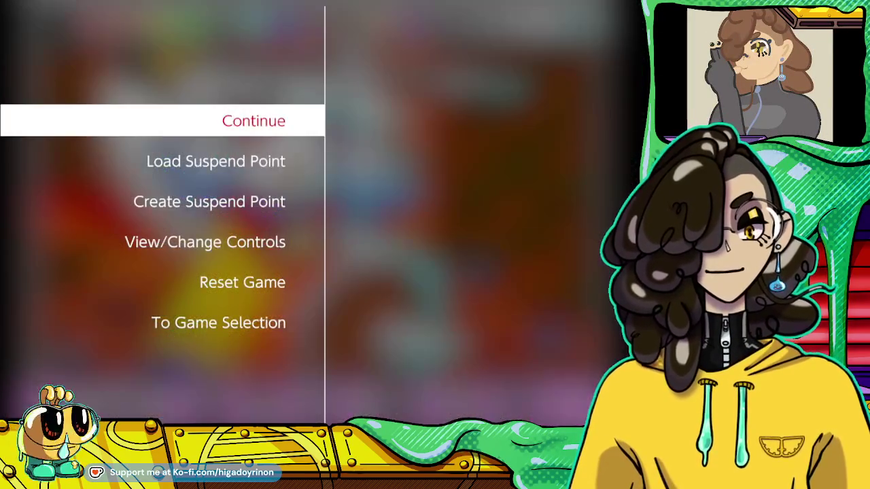
key(Escape)
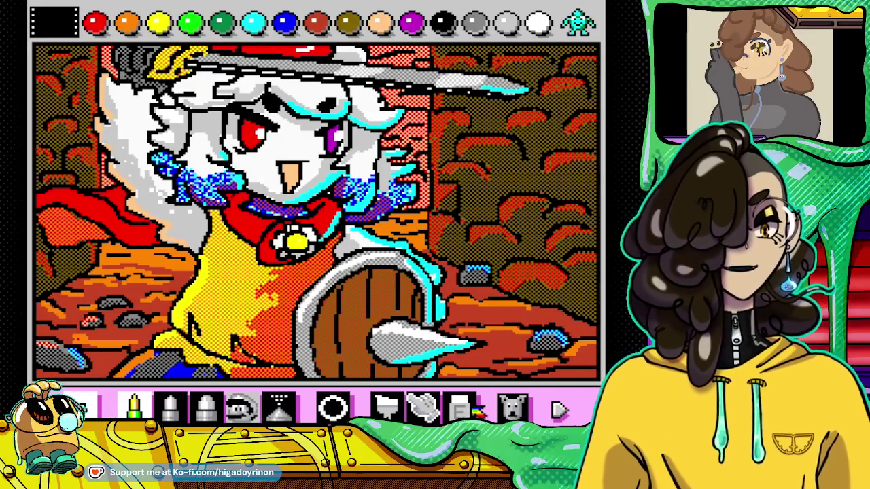
Step: Erase the whole knight picture using the eraser's clear-screen option
click(462, 409)
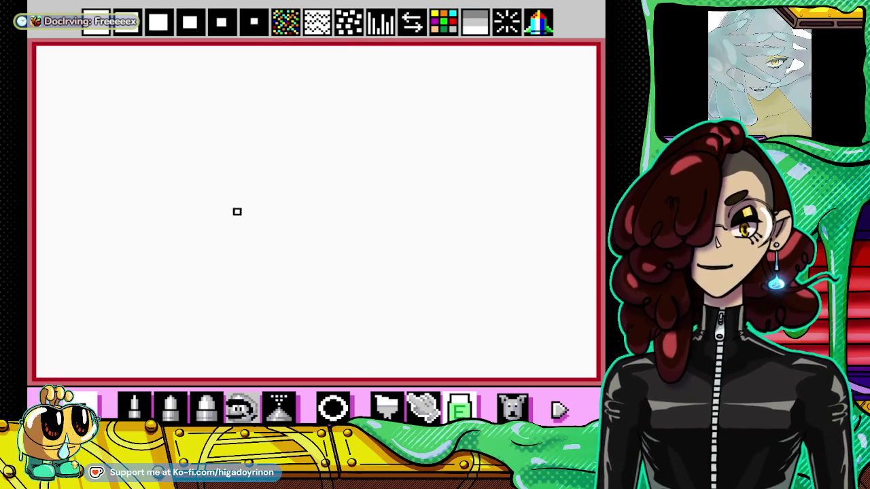
Step: Select the pencil to draw freehand in black on the blank canvas
click(145, 407)
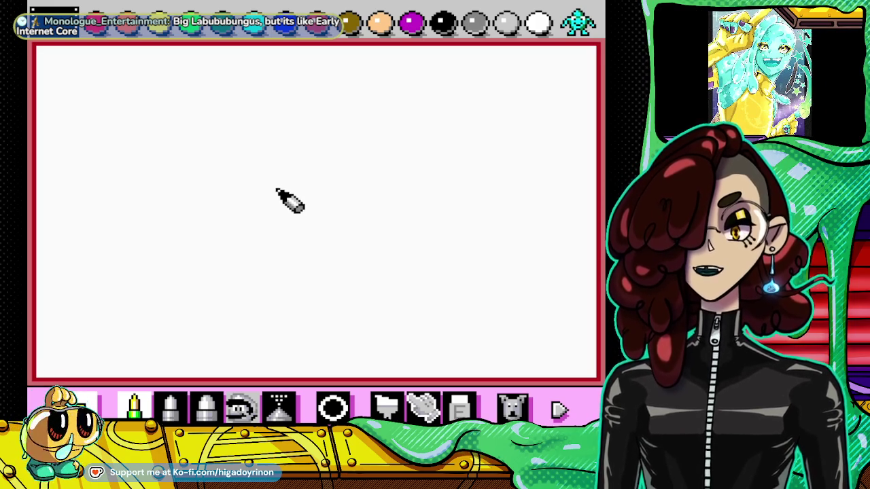
Step: Sketch the arched top of the rabbit's head, discarding the earlier attempts
mouse_move(256, 232)
mouse_down()
mouse_move(286, 150)
mouse_move(347, 156)
mouse_move(382, 232)
mouse_up()
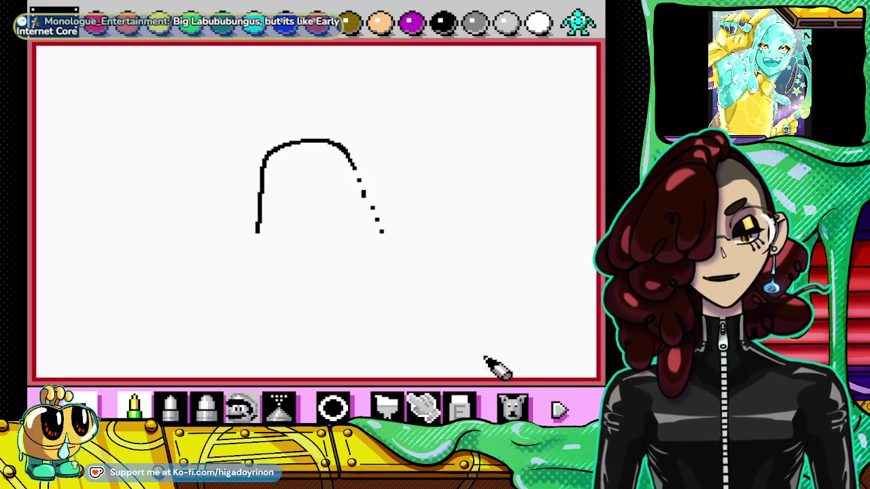
key(ctrl+z)
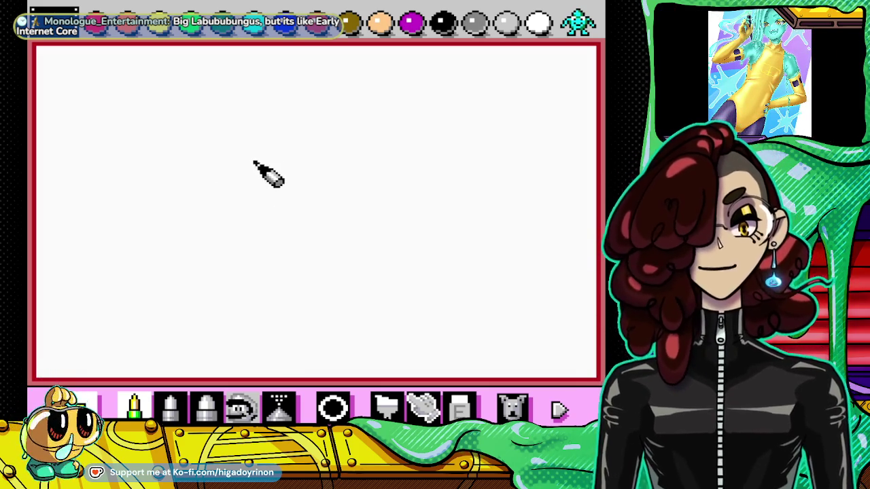
mouse_move(255, 163)
mouse_down()
mouse_move(385, 139)
mouse_move(392, 168)
mouse_up()
click(134, 407)
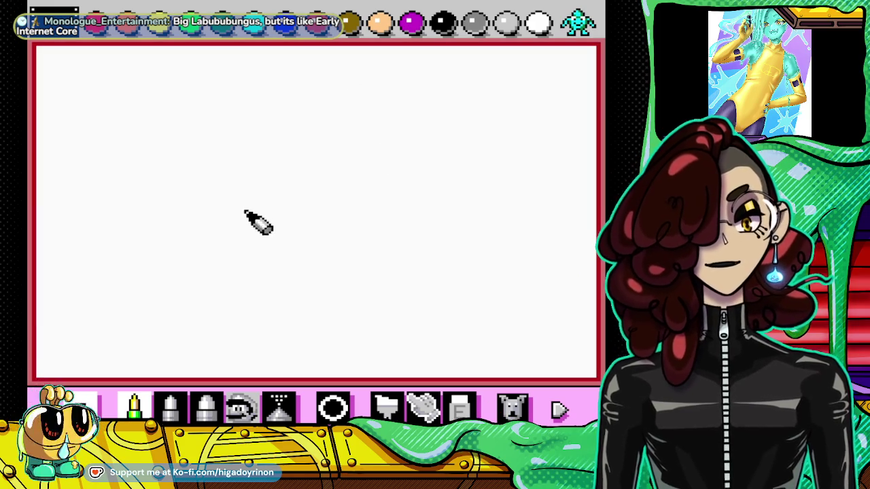
mouse_move(239, 170)
mouse_down()
mouse_move(354, 114)
mouse_move(373, 166)
mouse_up()
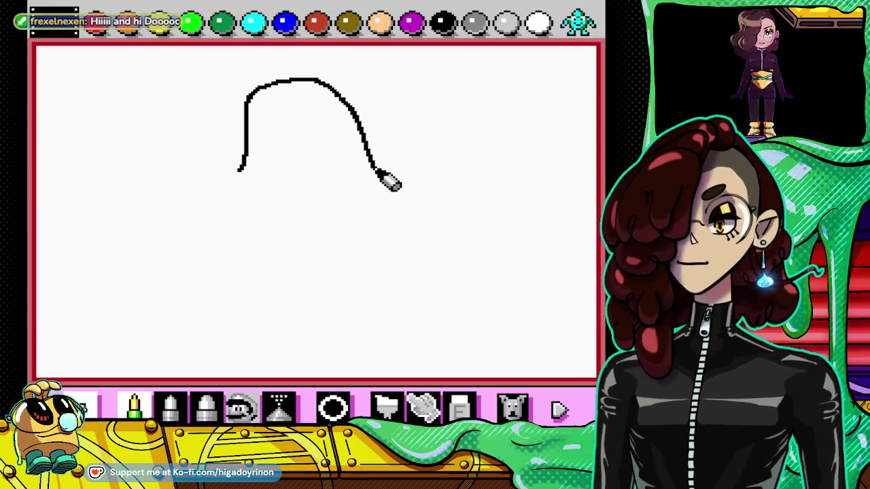
Step: Outline both bulging cheeks and draw the grin with a curve beneath it
drag(299, 164, 241, 177)
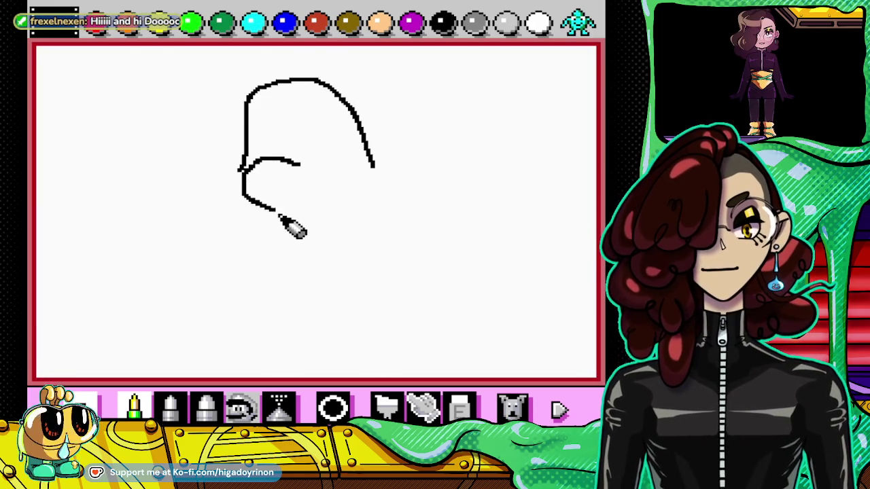
drag(279, 216, 343, 232)
mouse_move(347, 165)
mouse_down()
mouse_move(357, 156)
mouse_move(390, 174)
mouse_move(348, 231)
mouse_up()
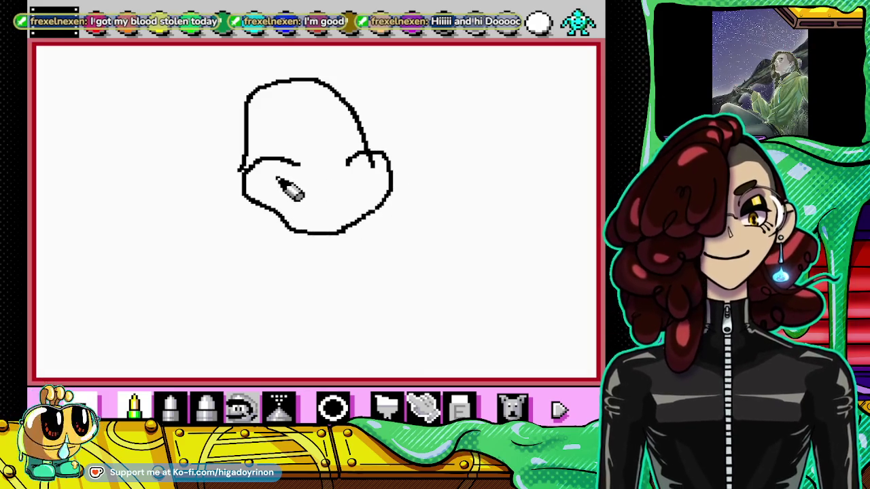
mouse_move(277, 179)
mouse_down()
mouse_move(322, 194)
mouse_move(367, 176)
mouse_up()
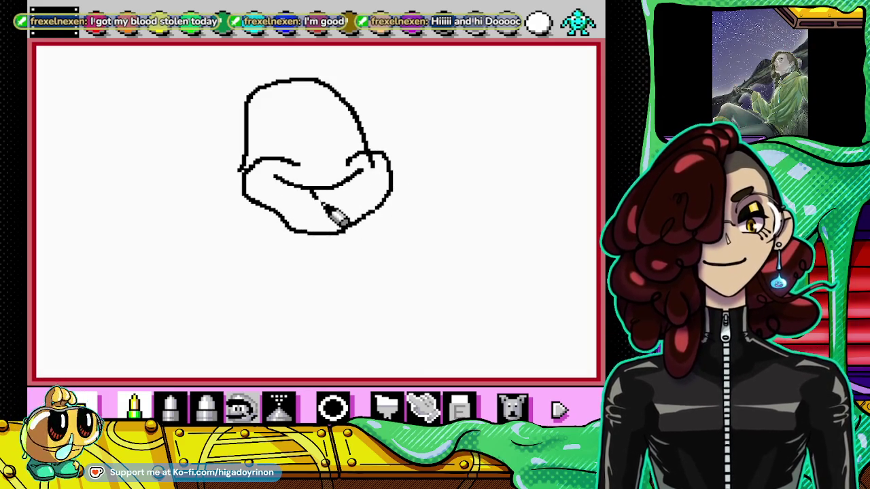
drag(320, 203, 350, 193)
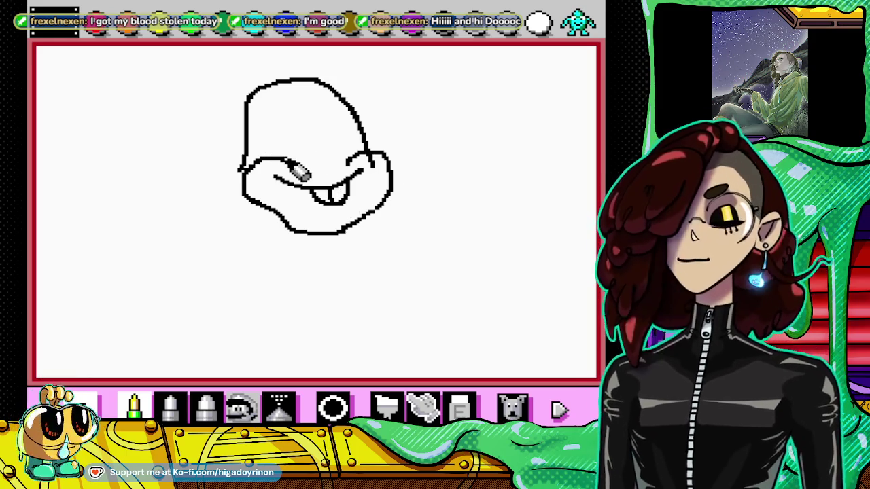
Step: Draw both eyes, rework the mouth and teeth, and add a brow over the left eye
mouse_move(274, 155)
mouse_down()
mouse_move(287, 114)
mouse_move(313, 169)
mouse_up()
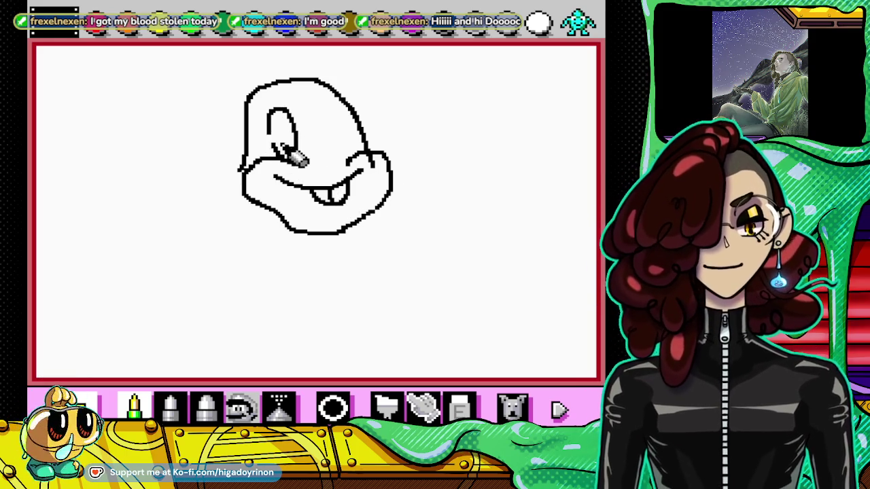
mouse_move(271, 146)
mouse_down()
mouse_move(303, 159)
mouse_move(327, 131)
mouse_up()
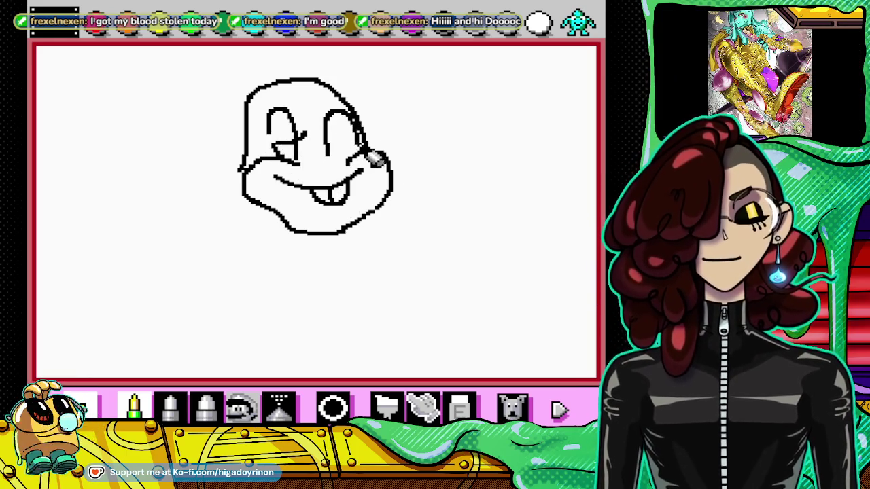
click(512, 408)
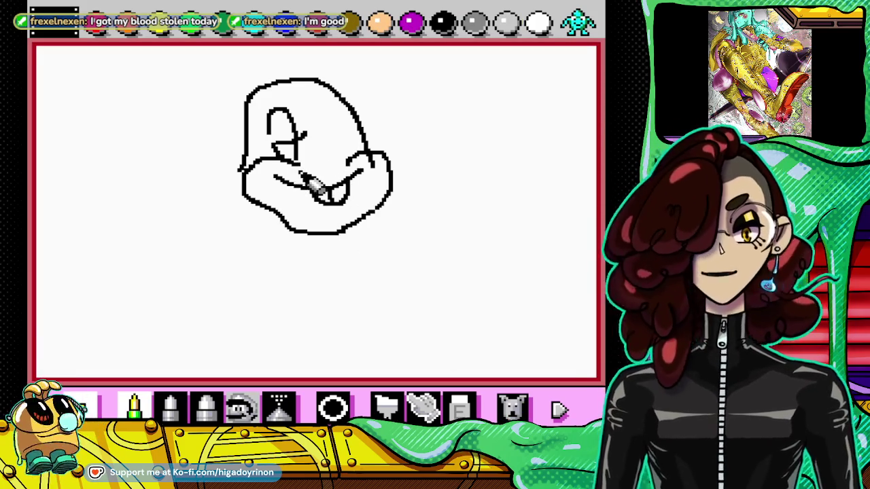
mouse_move(307, 180)
mouse_down()
mouse_move(346, 192)
mouse_move(348, 178)
mouse_up()
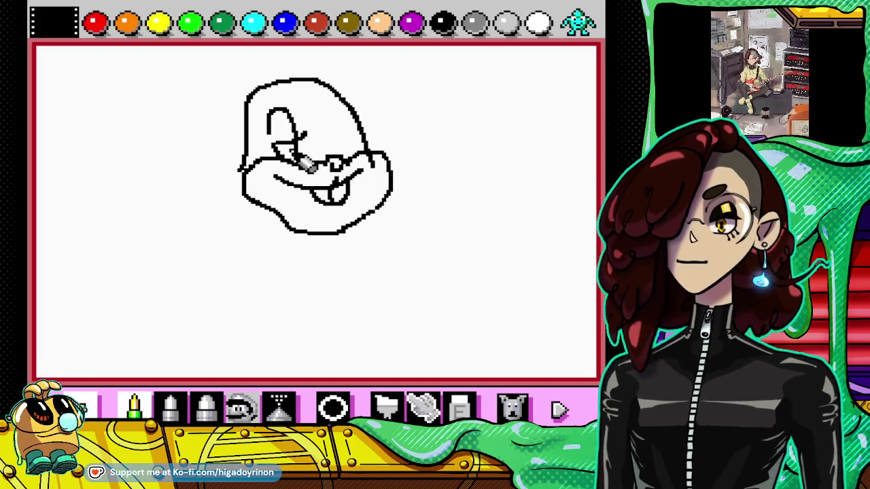
drag(347, 163, 350, 121)
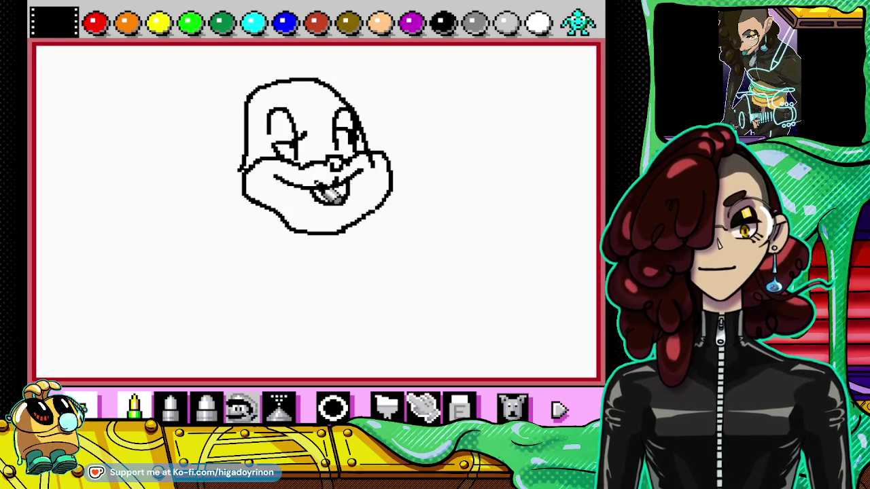
drag(224, 100, 238, 77)
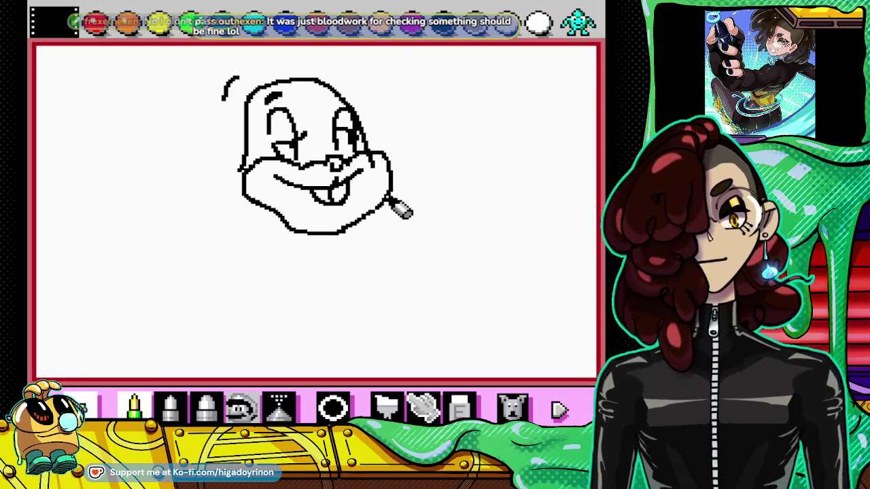
Step: Draw long strokes down from both cheeks to outline the chubby body
drag(391, 197, 397, 217)
mouse_move(242, 199)
mouse_down()
mouse_move(201, 262)
mouse_move(168, 347)
mouse_up()
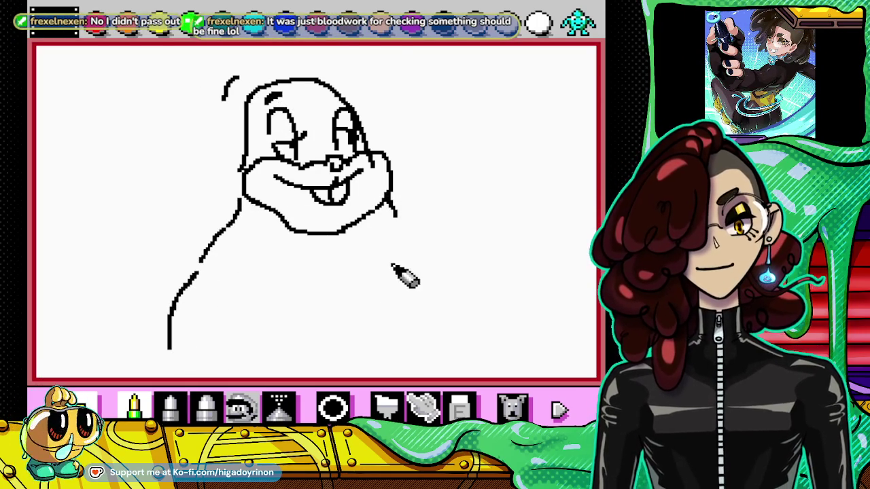
mouse_move(401, 219)
mouse_down()
mouse_move(445, 254)
mouse_move(488, 341)
mouse_move(479, 370)
mouse_up()
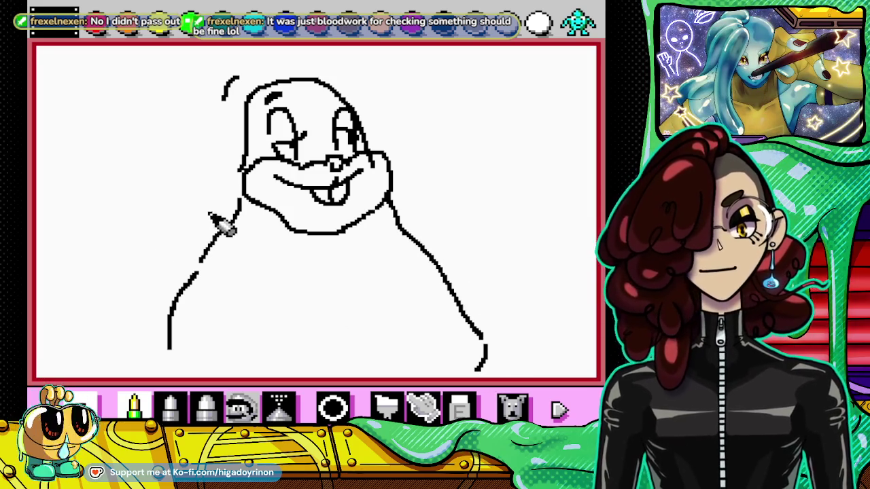
mouse_move(210, 212)
mouse_down()
mouse_move(129, 232)
mouse_move(79, 310)
mouse_up()
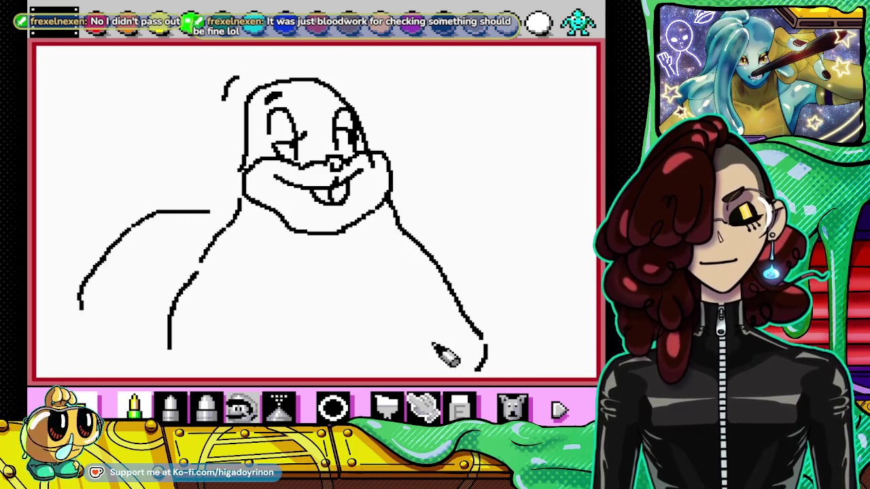
Step: Undo the stray arm line off the rabbit's left side with Undo Dog
click(515, 408)
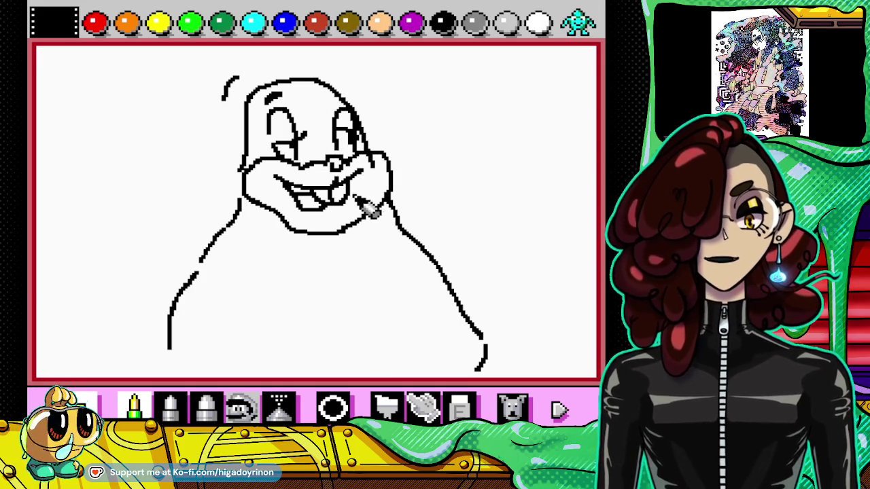
Step: Draw both long ears with inner-ear lines and fluffy fur tufts around the head
drag(217, 107, 195, 146)
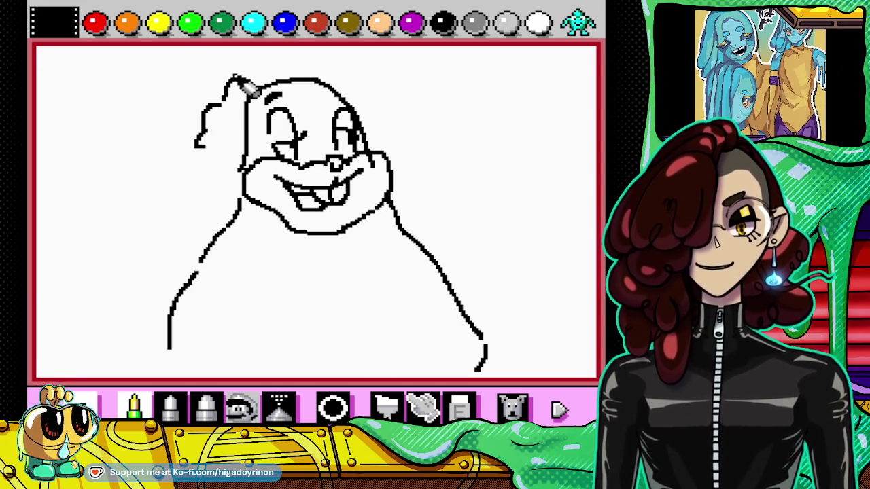
mouse_move(237, 82)
mouse_down()
mouse_move(165, 60)
mouse_move(140, 93)
mouse_move(197, 108)
mouse_up()
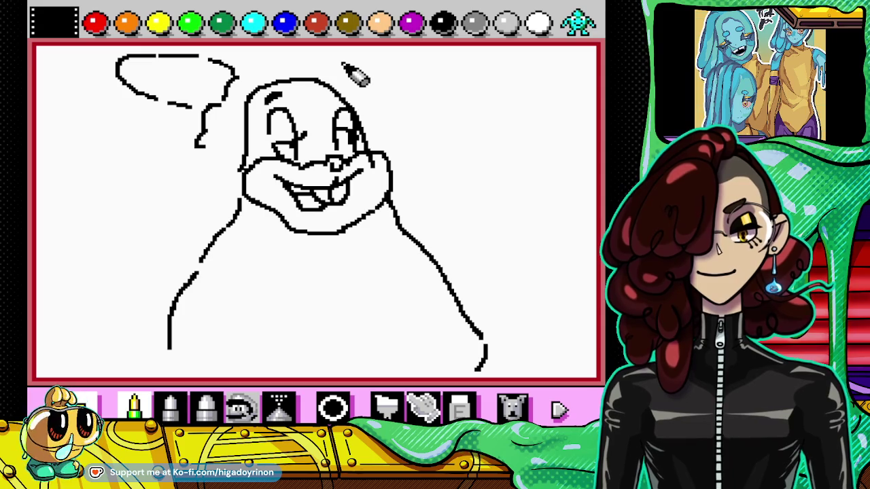
mouse_move(338, 64)
mouse_down()
mouse_move(441, 72)
mouse_move(396, 109)
mouse_move(353, 103)
mouse_up()
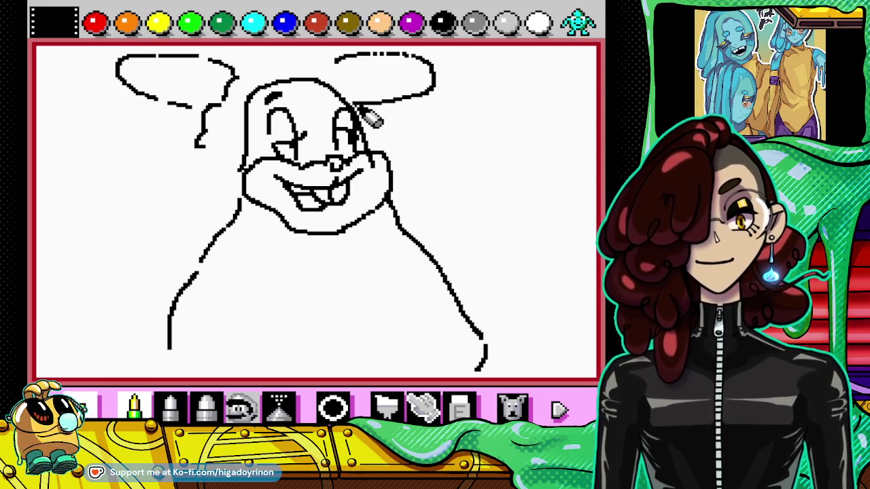
mouse_move(248, 81)
mouse_down()
mouse_move(282, 58)
mouse_move(319, 55)
mouse_move(360, 91)
mouse_up()
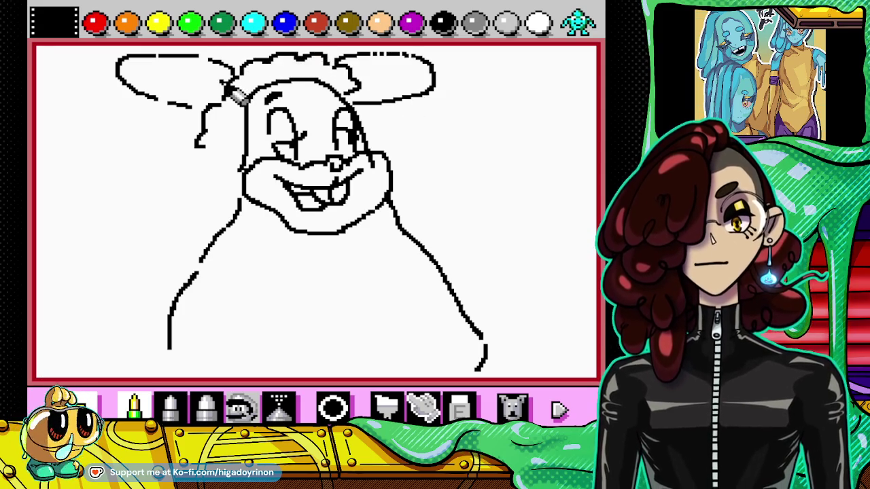
drag(220, 80, 140, 71)
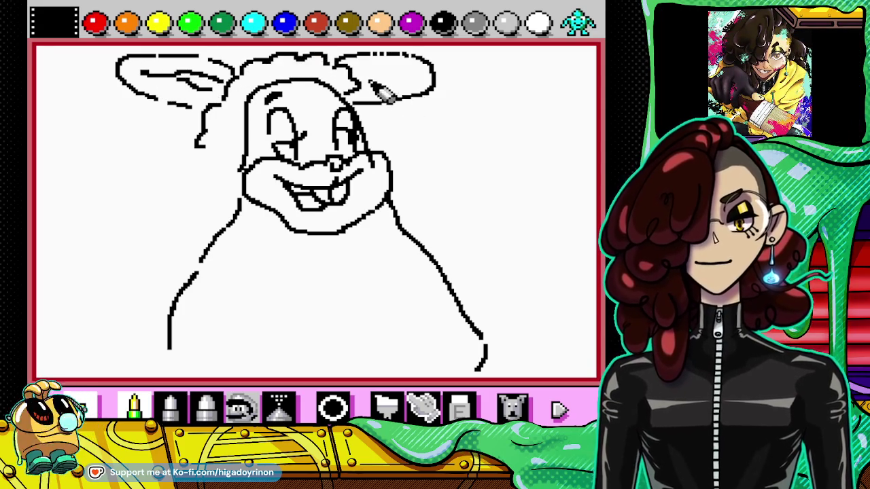
drag(367, 83, 393, 87)
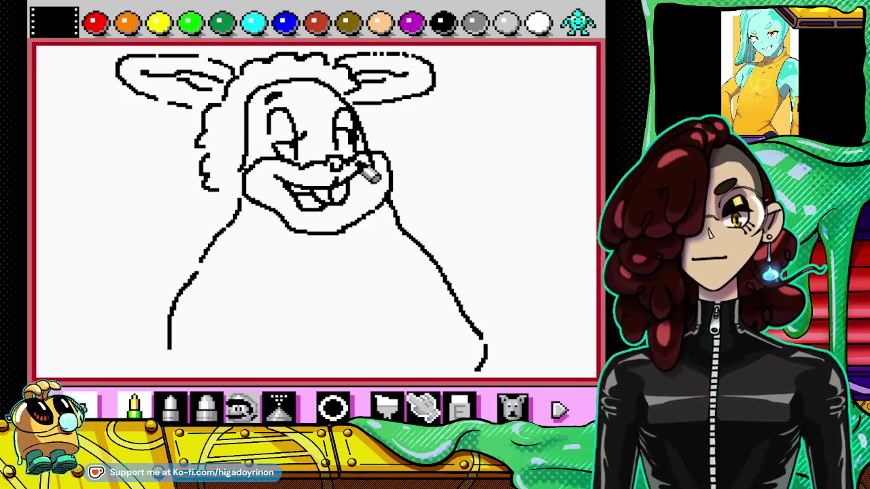
click(460, 407)
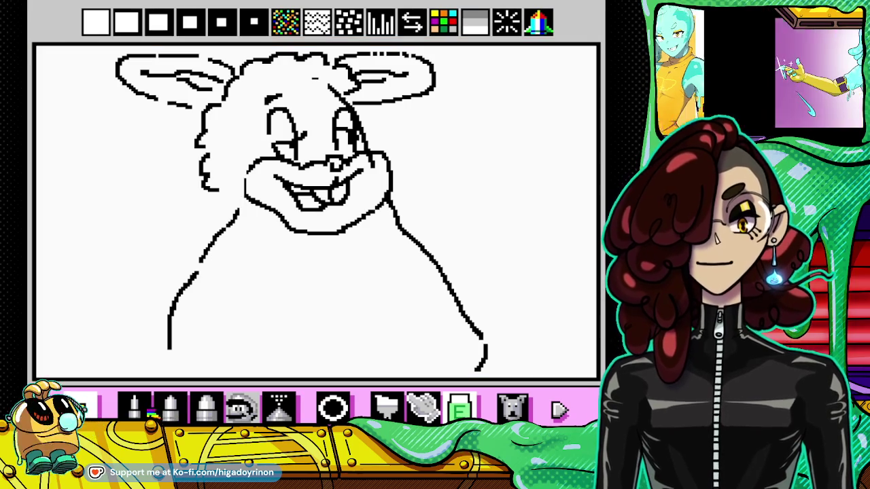
Step: Add face fur strokes, then draw a fingered left hand and the outward-curving right arm
click(133, 408)
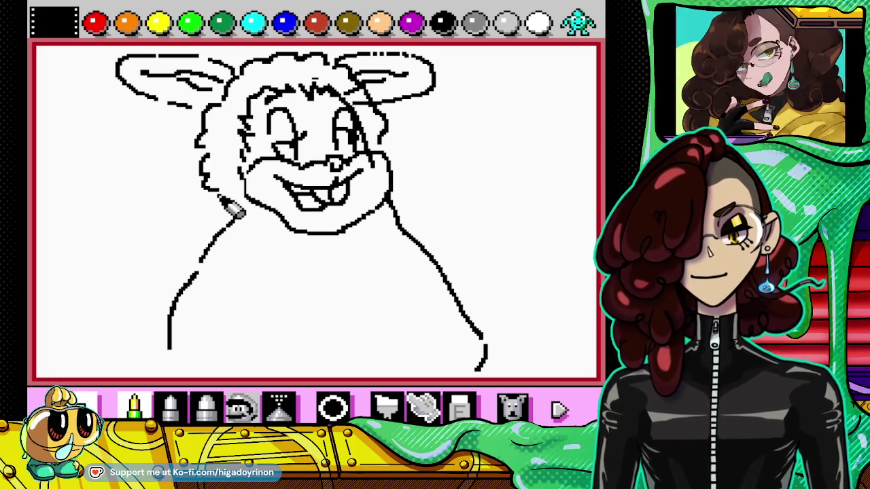
mouse_move(229, 202)
mouse_down()
mouse_move(146, 228)
mouse_move(92, 293)
mouse_up()
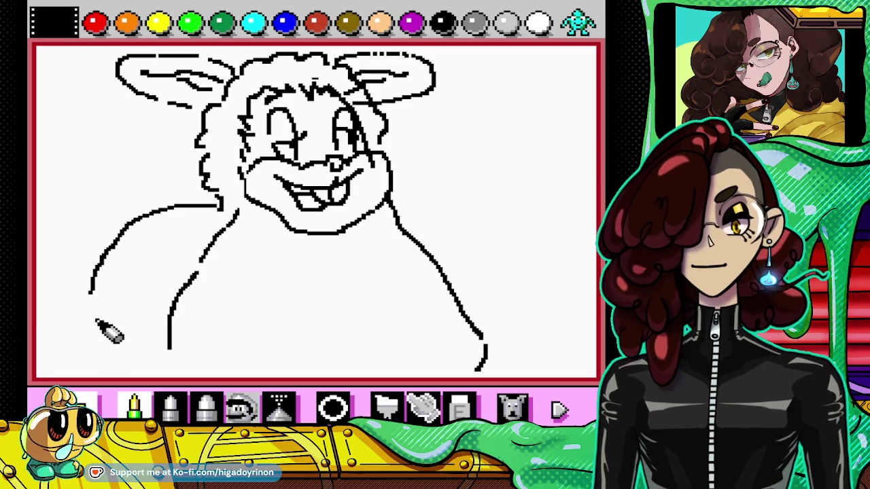
mouse_move(89, 313)
mouse_down()
mouse_move(132, 317)
mouse_move(139, 333)
mouse_up()
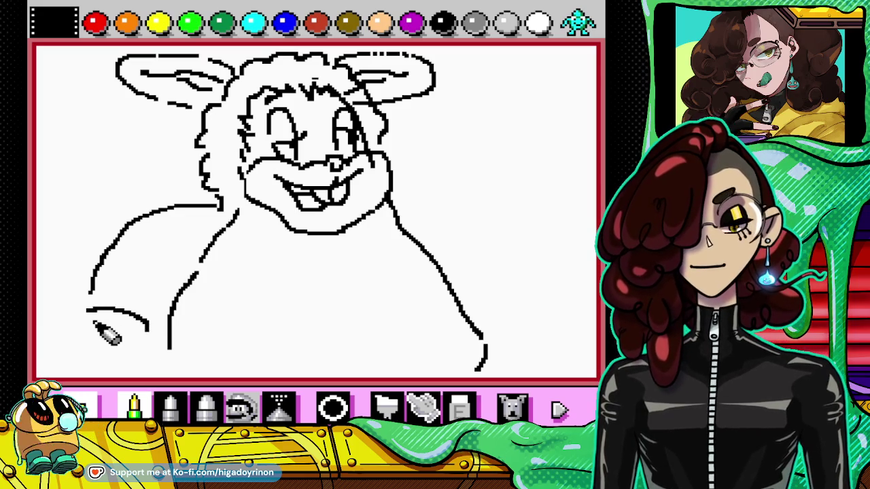
drag(88, 322, 108, 363)
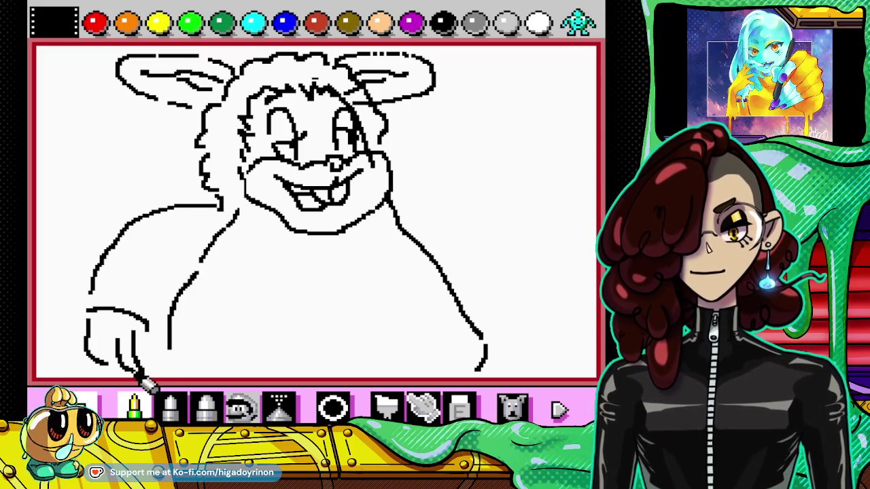
drag(154, 335, 145, 352)
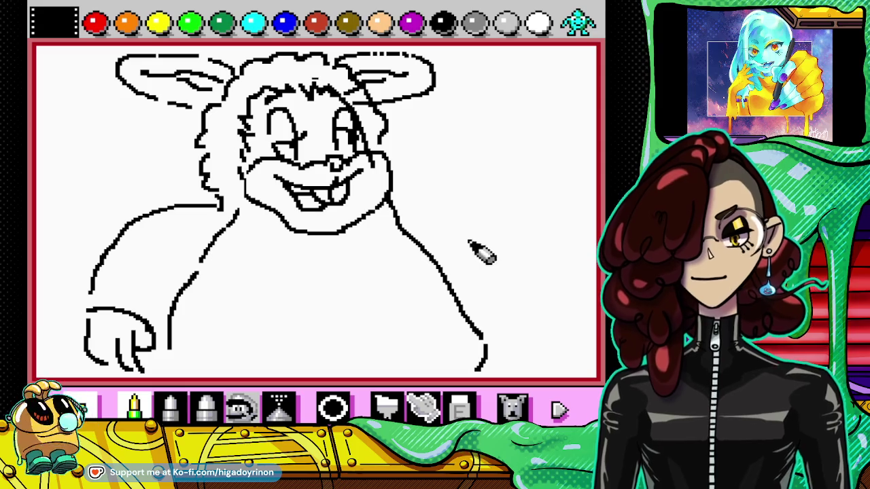
mouse_move(397, 197)
mouse_down()
mouse_move(448, 201)
mouse_move(500, 238)
mouse_move(529, 286)
mouse_up()
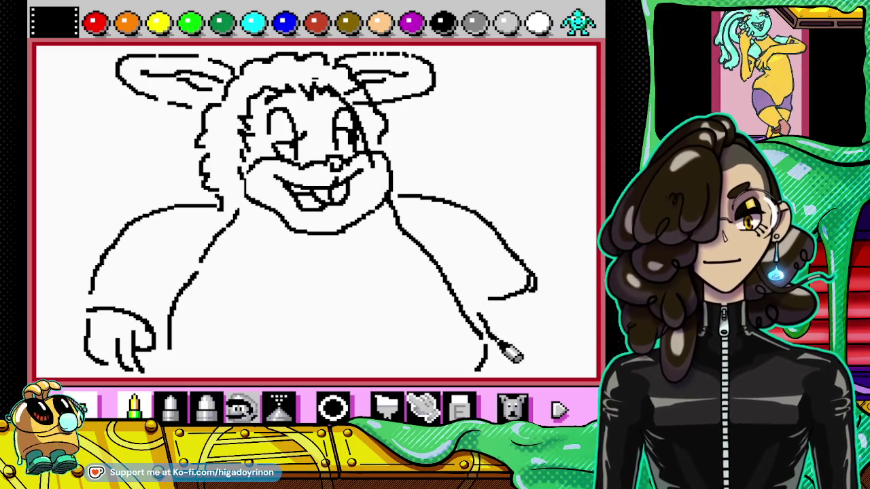
mouse_move(502, 342)
mouse_down()
mouse_move(514, 317)
mouse_move(520, 359)
mouse_up()
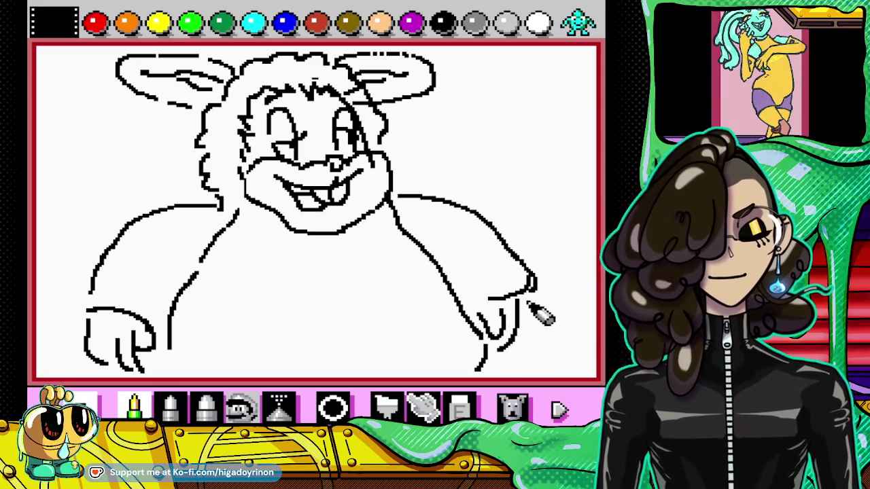
Step: Finish the right hand's fingers, extend the left arm to the bottom, and touch up eyes and teeth
drag(529, 304, 528, 350)
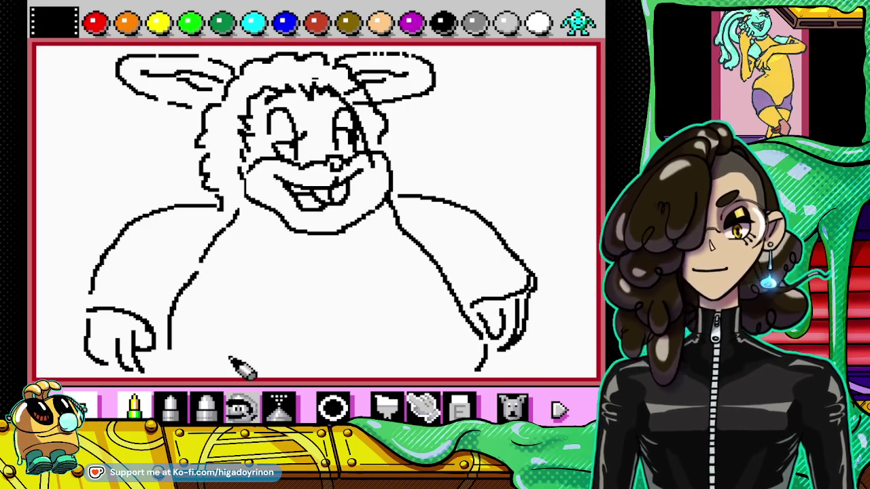
drag(168, 350, 156, 374)
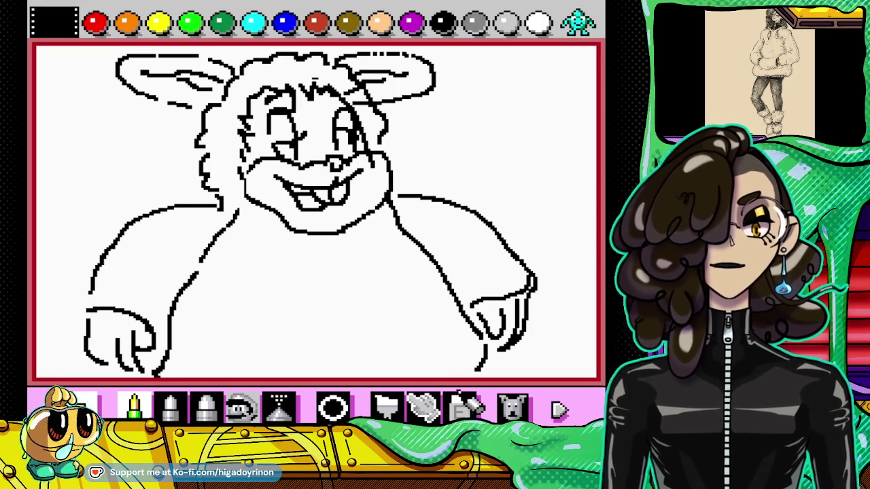
click(460, 405)
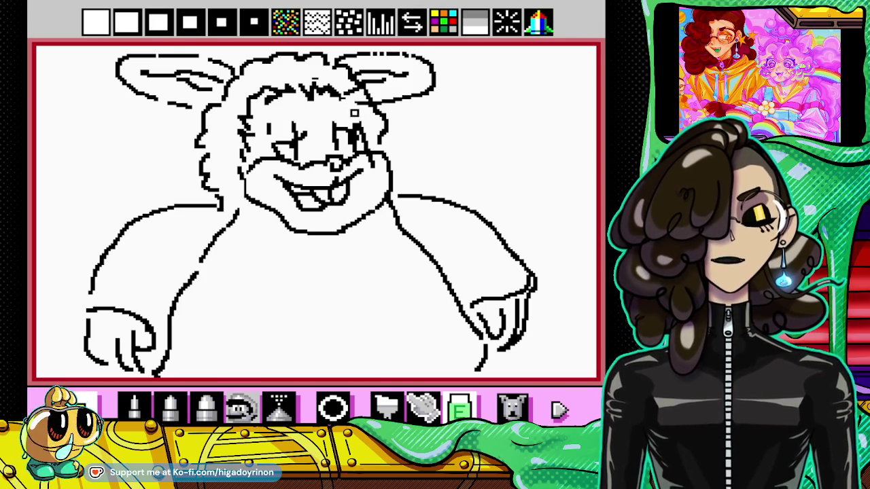
click(134, 406)
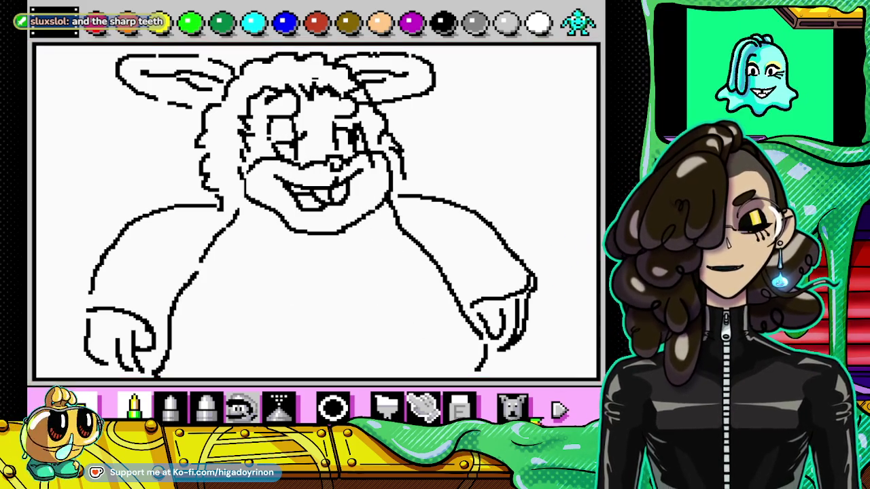
click(459, 408)
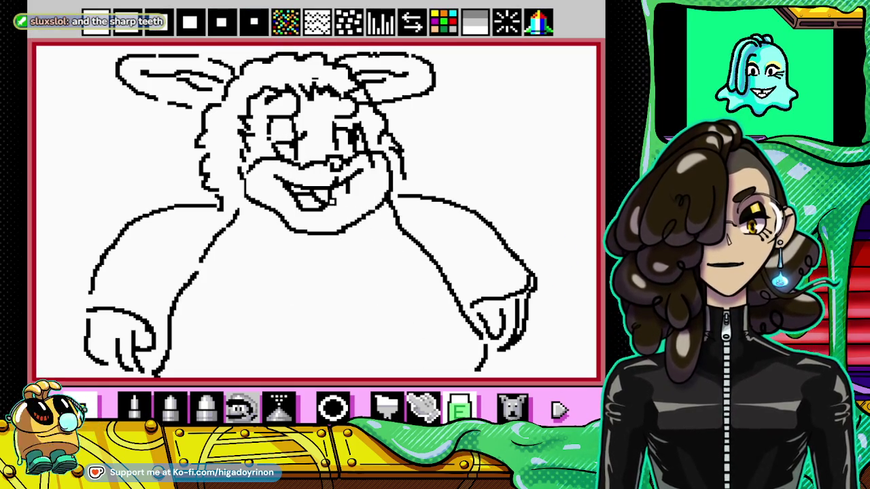
right_click(279, 253)
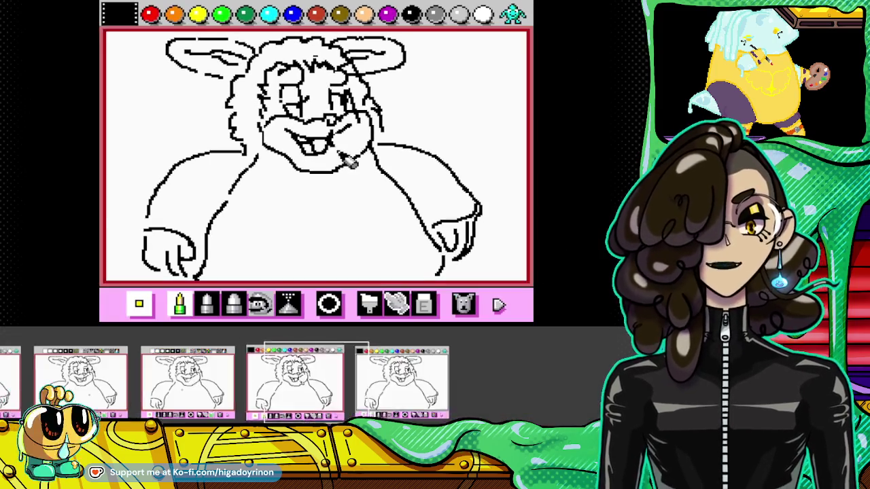
click(459, 408)
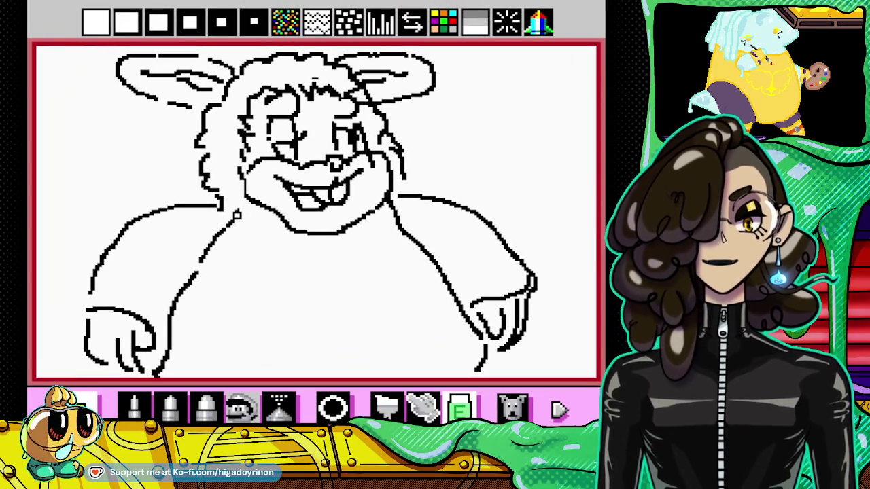
click(134, 406)
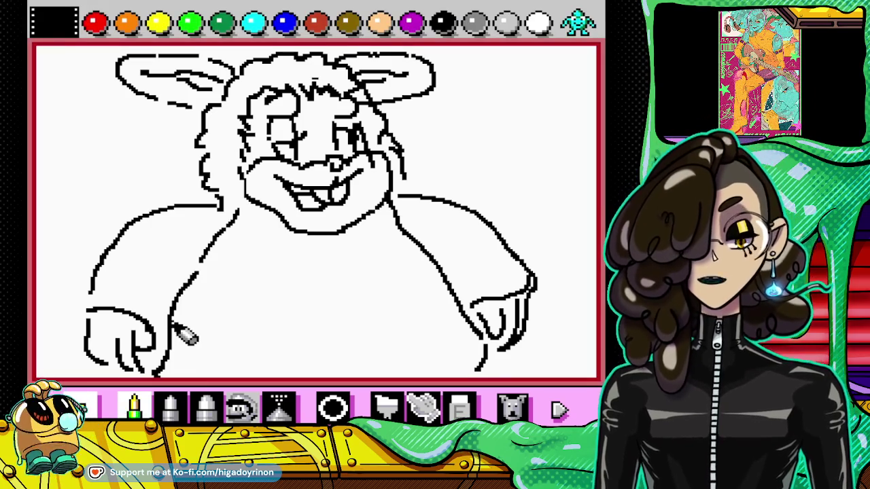
Step: Add fur strokes on the left shoulder and arm, and cuff lines across both sleeves
mouse_move(130, 239)
mouse_down()
mouse_move(152, 229)
mouse_move(166, 248)
mouse_move(184, 252)
mouse_up()
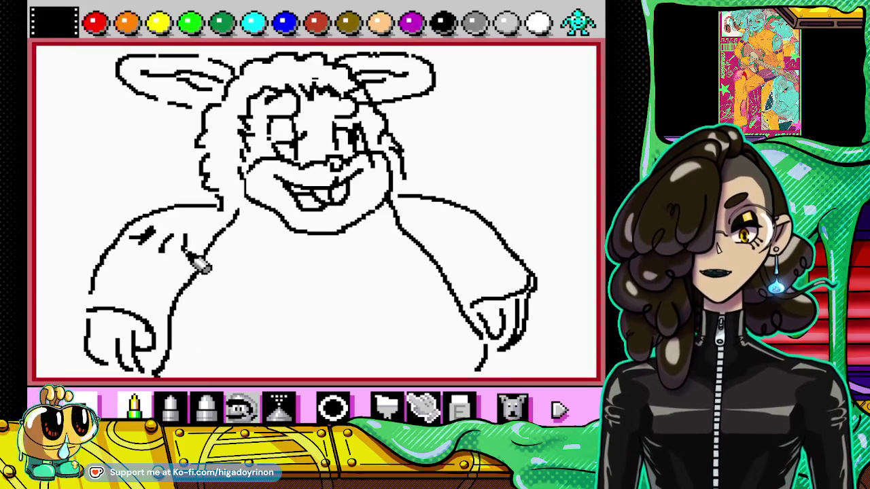
drag(180, 216, 197, 224)
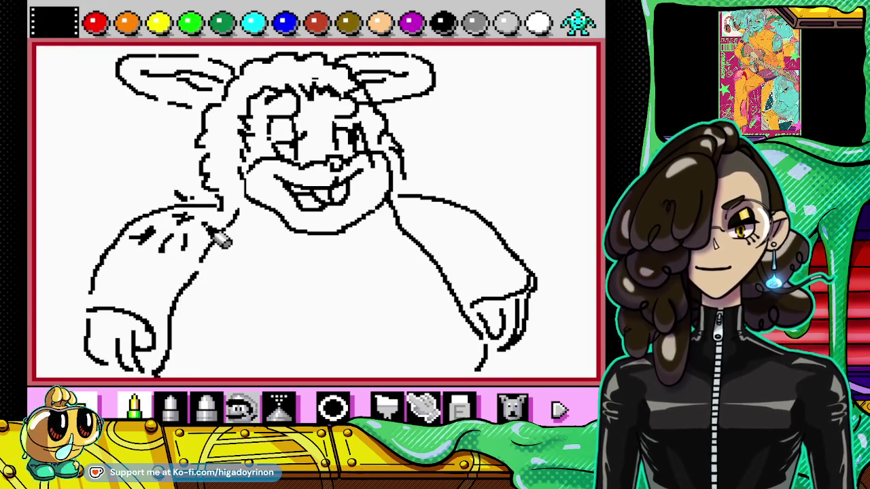
drag(110, 263, 121, 272)
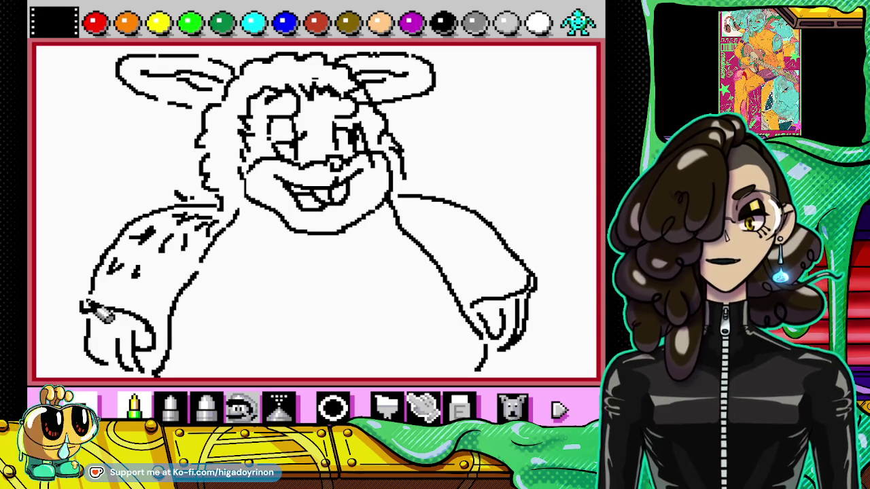
drag(81, 301, 162, 323)
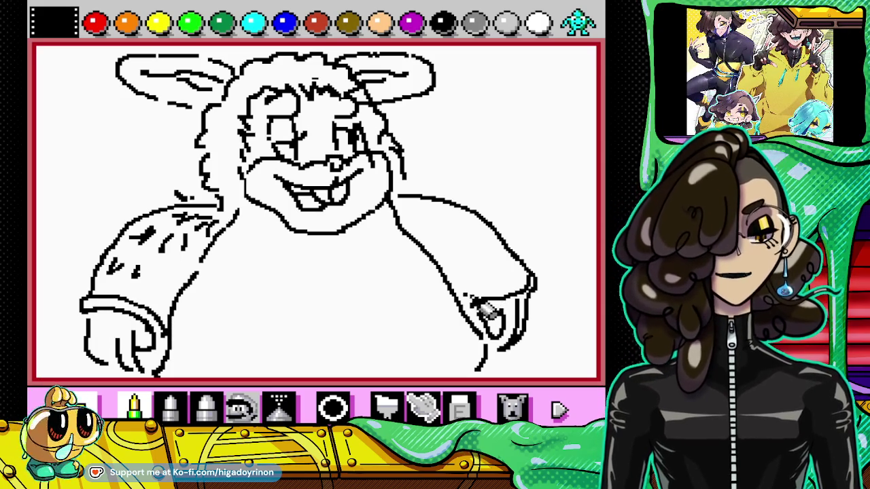
drag(465, 295, 537, 284)
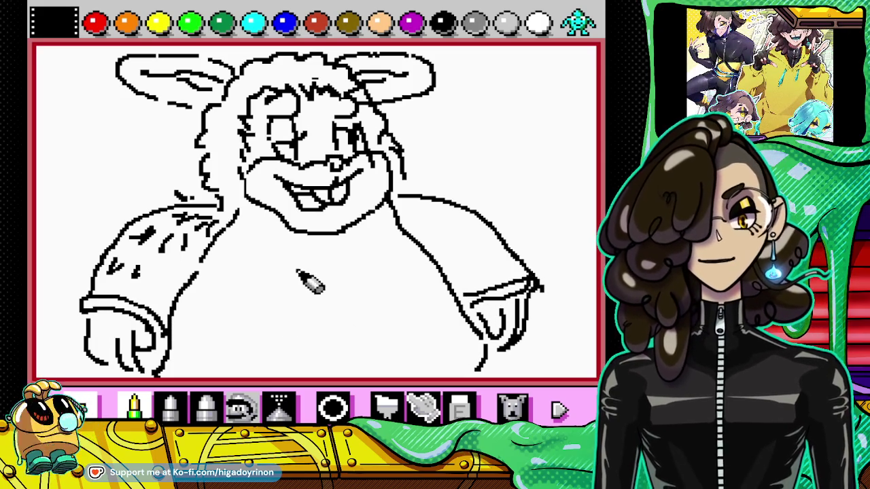
Step: Hatch short fur strokes across the belly, chest and right shoulder
mouse_move(301, 254)
mouse_down()
mouse_move(280, 270)
mouse_move(250, 335)
mouse_up()
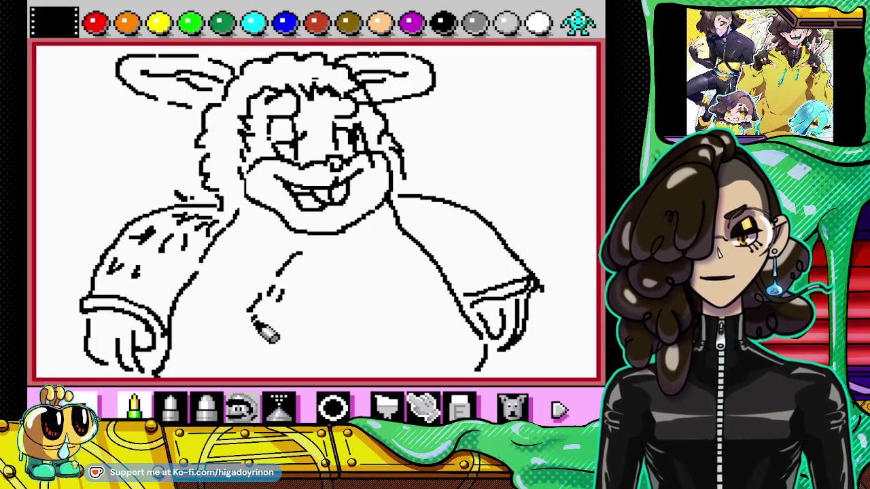
mouse_move(325, 258)
mouse_down()
mouse_move(394, 273)
mouse_move(399, 294)
mouse_up()
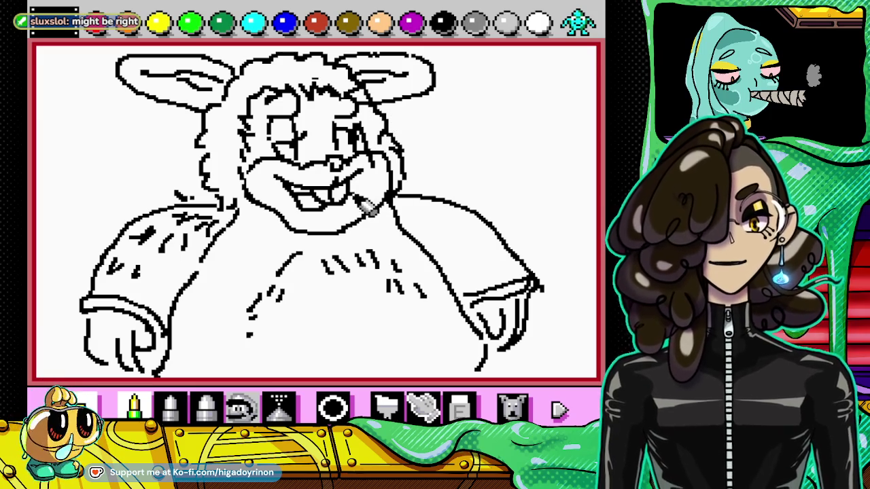
click(460, 408)
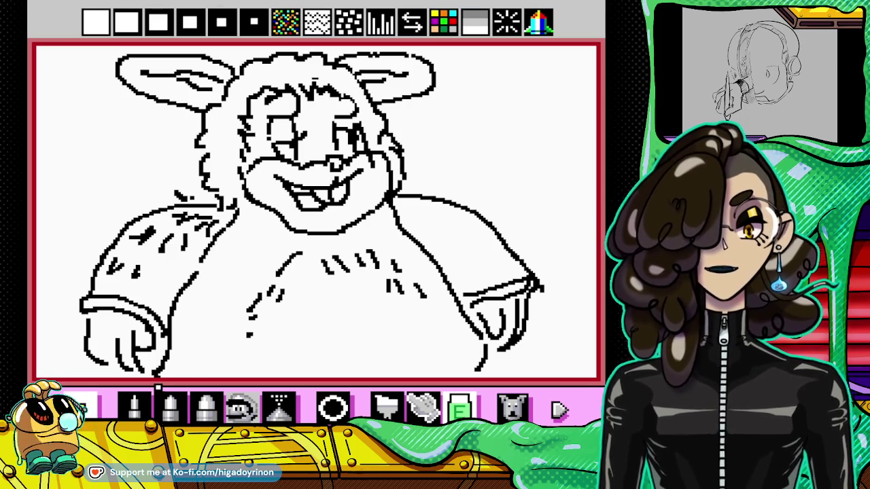
click(134, 407)
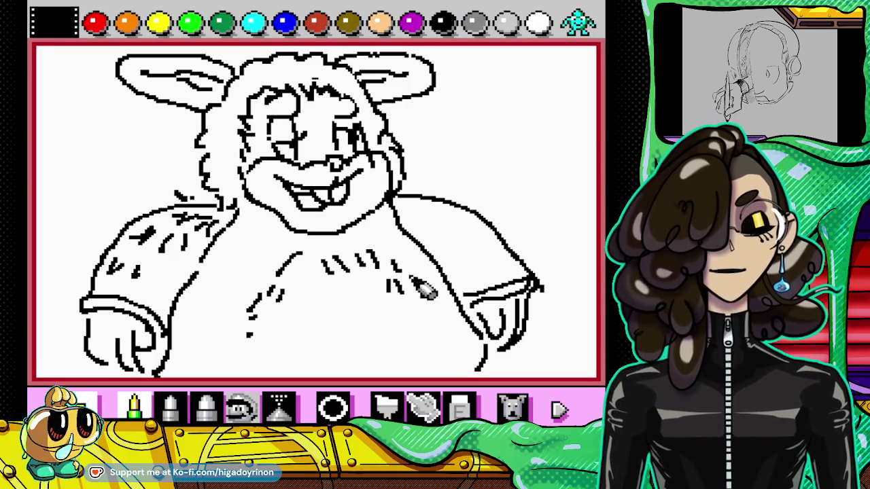
mouse_move(253, 257)
mouse_down()
mouse_move(238, 272)
mouse_move(219, 271)
mouse_move(246, 285)
mouse_up()
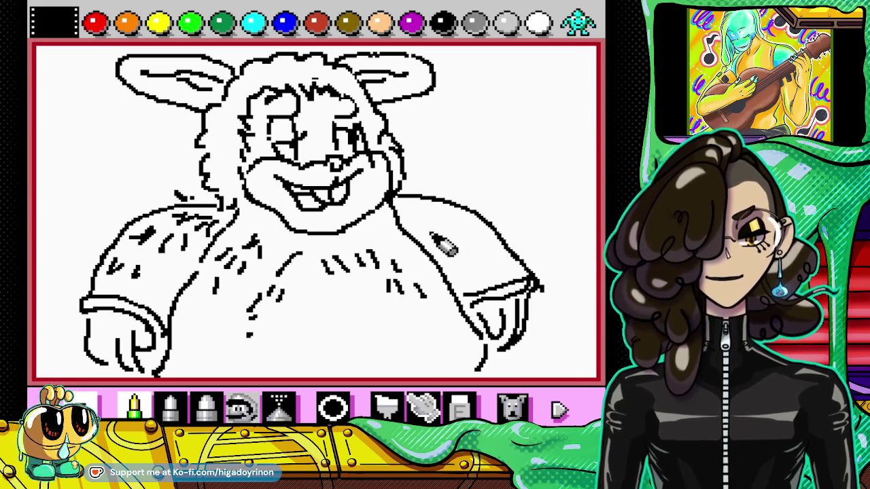
mouse_move(435, 209)
mouse_down()
mouse_move(423, 216)
mouse_move(452, 218)
mouse_up()
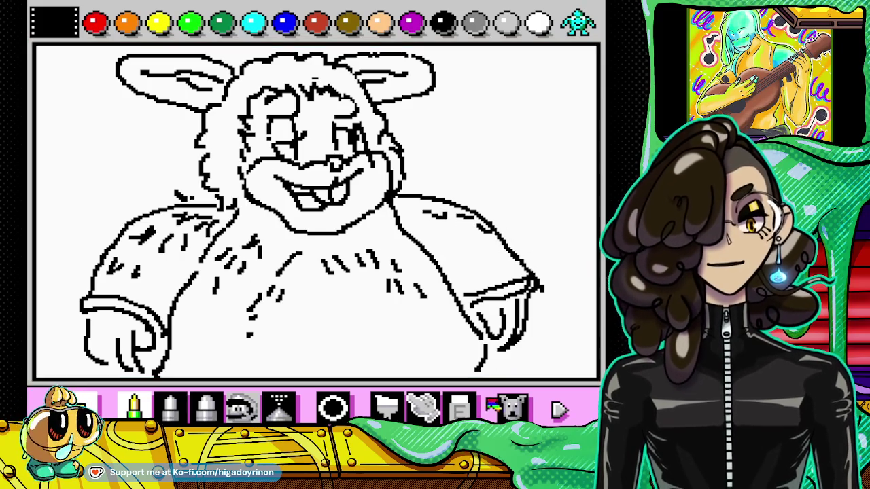
Step: Add short fur strokes on the left side of the lower body
click(460, 408)
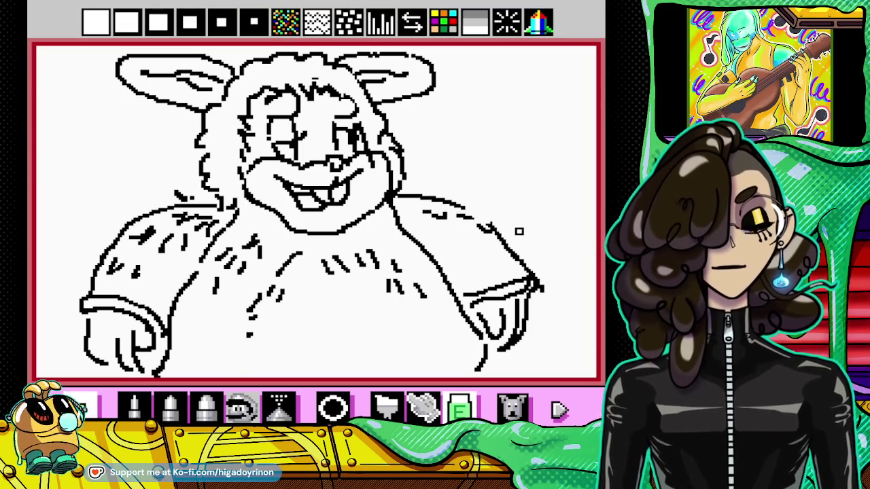
click(134, 407)
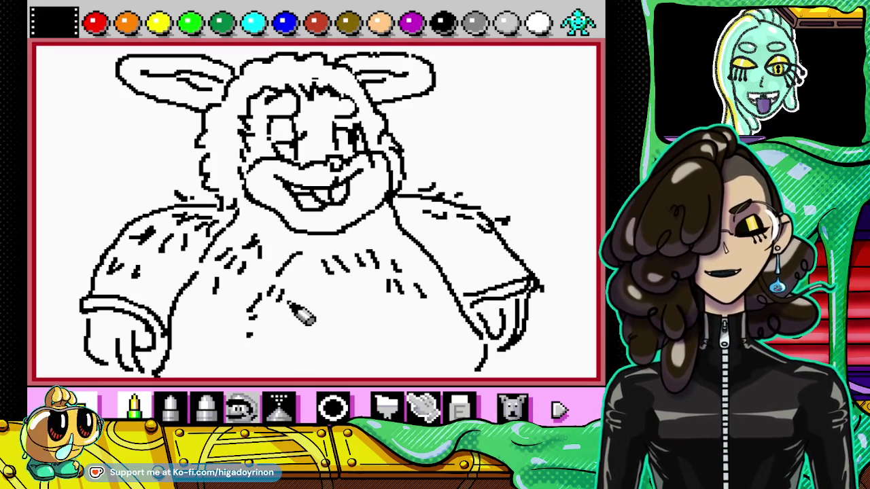
drag(201, 303, 193, 314)
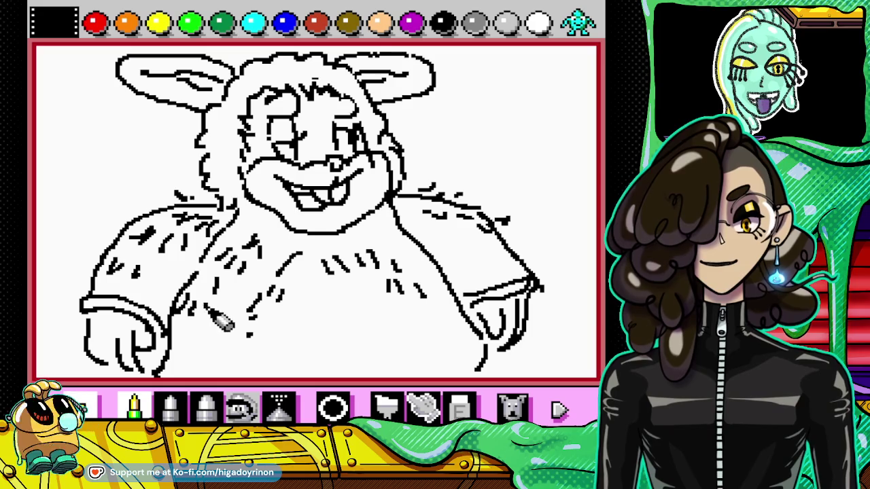
drag(253, 286, 204, 330)
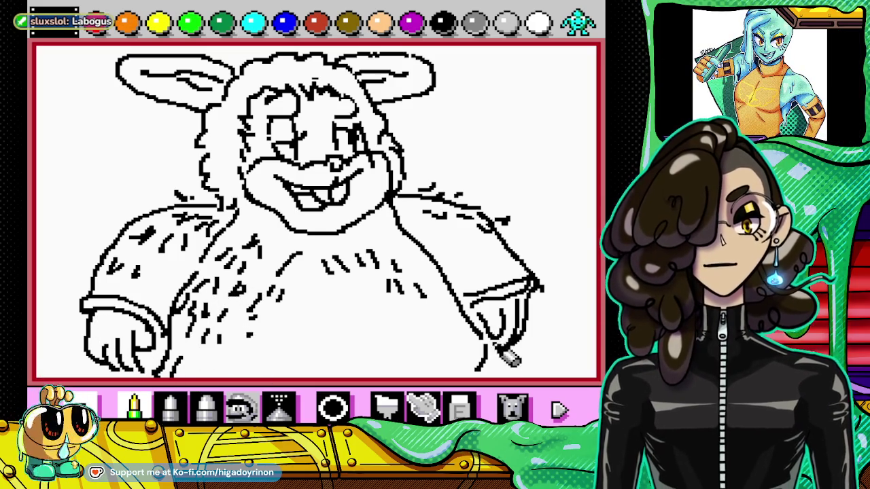
Step: Draw rows of short fur hatch strokes across the belly and lower belly
click(460, 408)
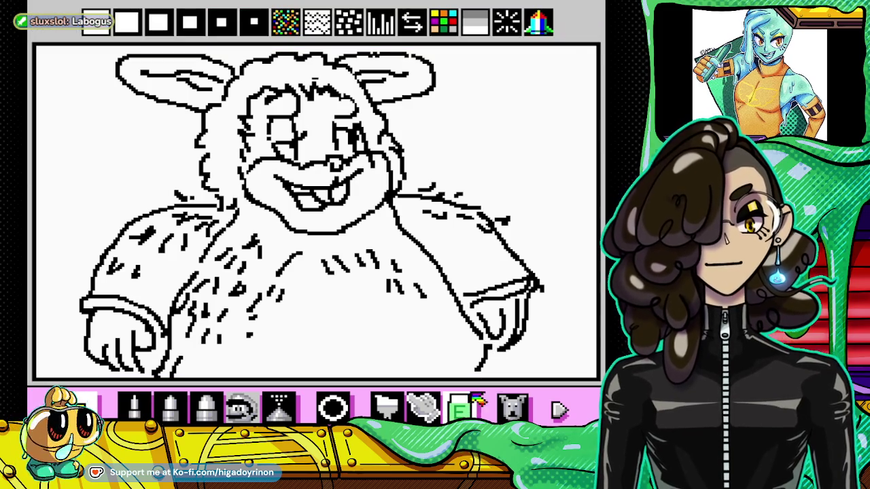
click(134, 408)
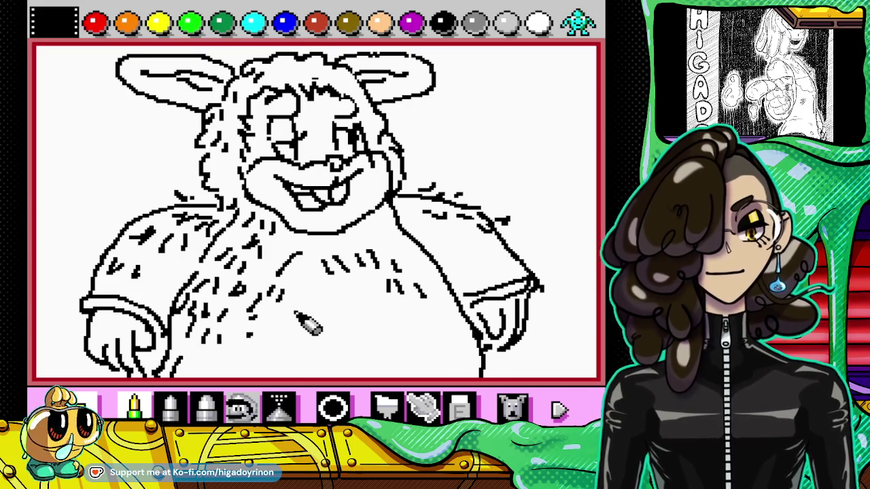
mouse_move(336, 306)
mouse_down()
mouse_move(338, 323)
mouse_move(414, 320)
mouse_up()
mouse_move(247, 336)
mouse_down()
mouse_move(268, 360)
mouse_move(298, 362)
mouse_up()
drag(337, 341, 342, 360)
mouse_move(357, 340)
mouse_down()
mouse_move(363, 360)
mouse_move(418, 357)
mouse_up()
drag(434, 343, 440, 361)
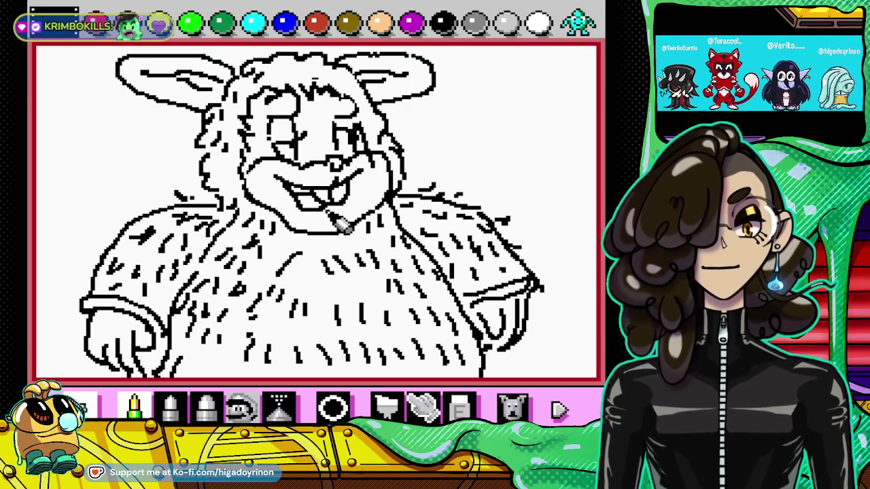
Step: Create a suspend point in slot 3, overwriting the old save
key(Escape)
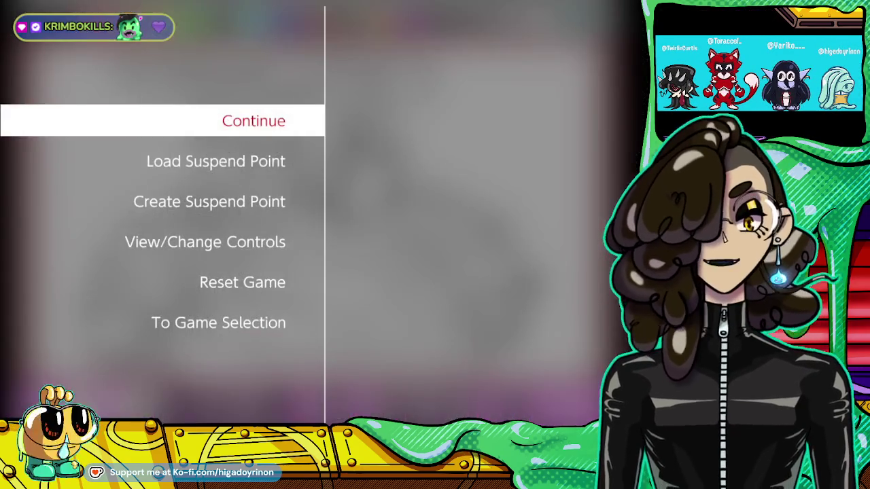
key(Down)
key(Down)
key(Right)
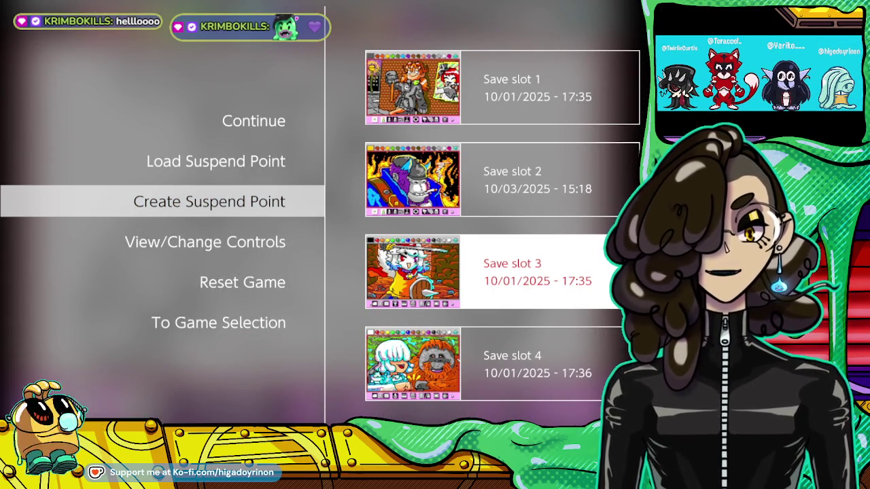
key(Return)
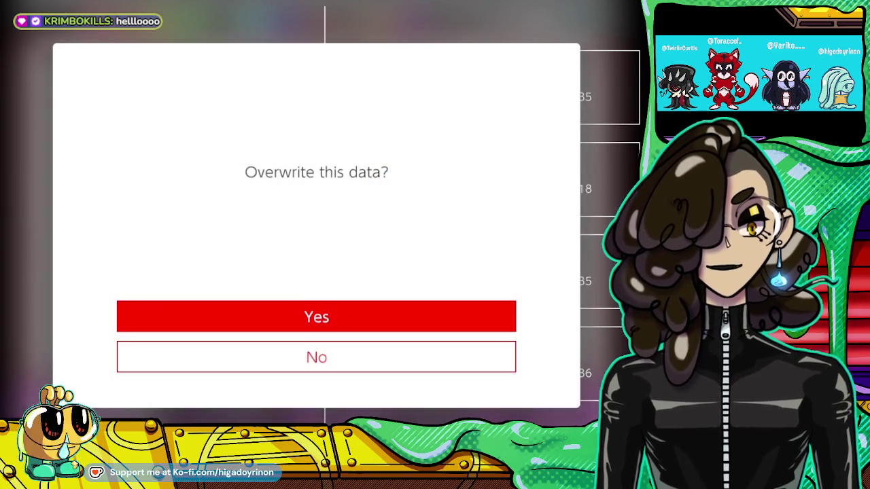
key(Return)
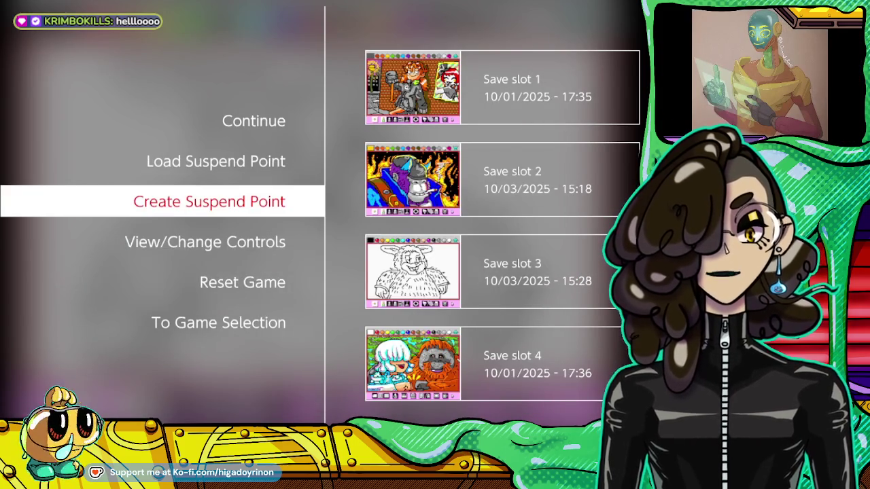
Step: Load the gorilla drawing from suspend slot 2
key(Up)
key(Right)
key(Up)
key(Return)
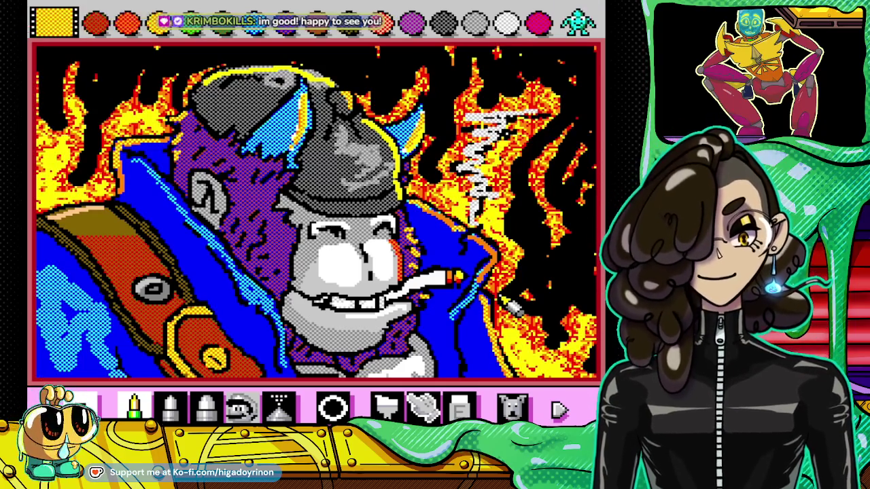
key(Escape)
key(Down)
key(Down)
key(Up)
key(Right)
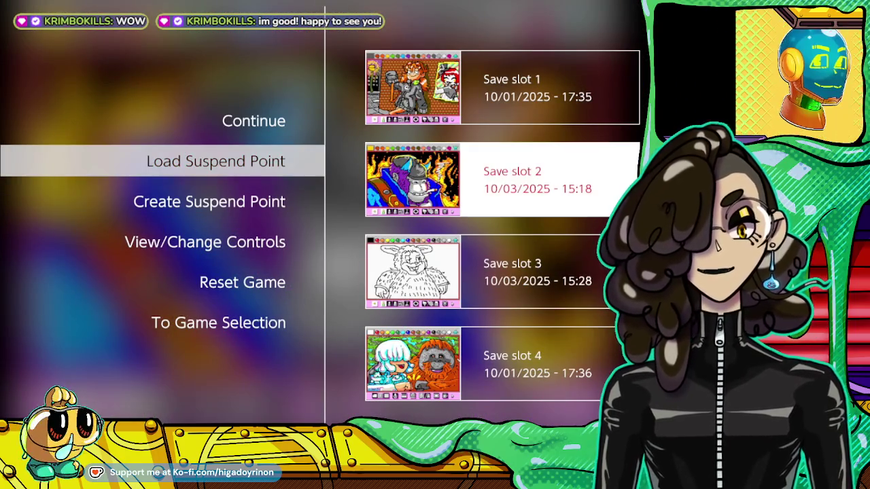
key(Down)
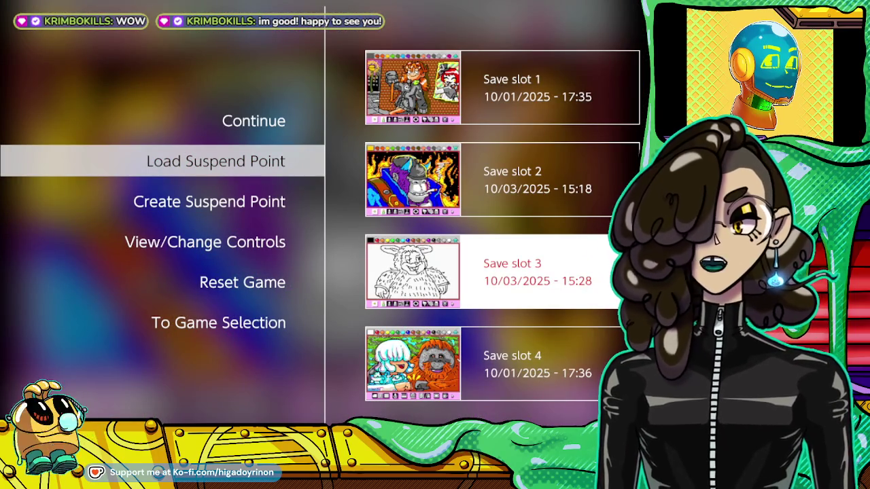
key(Up)
key(Return)
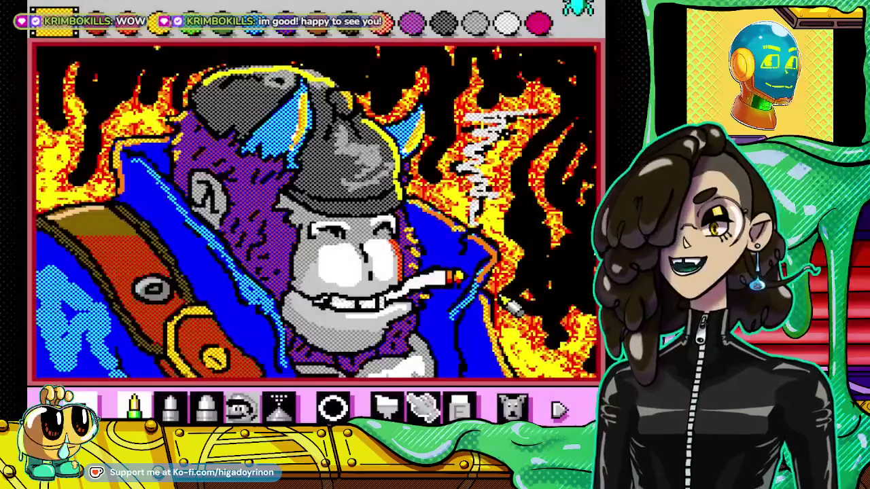
Step: Load suspend slot 3 to bring the rabbit drawing back on the canvas
key(Down)
key(Right)
key(Down)
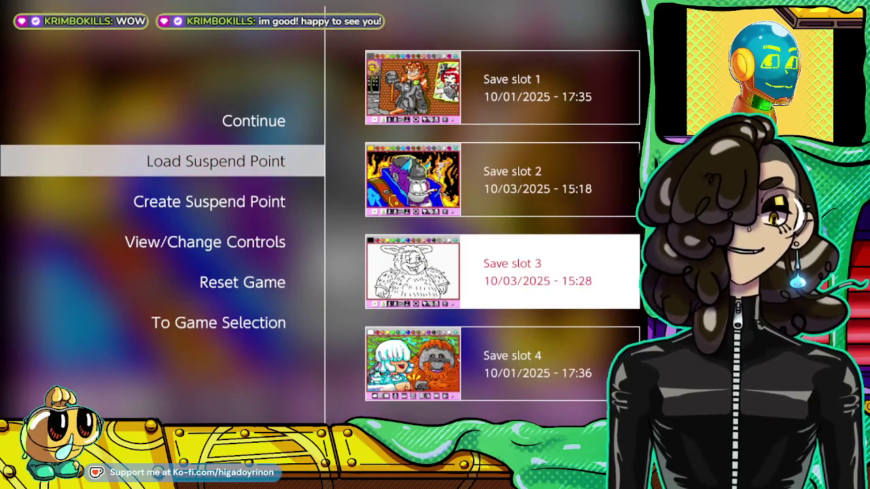
key(Return)
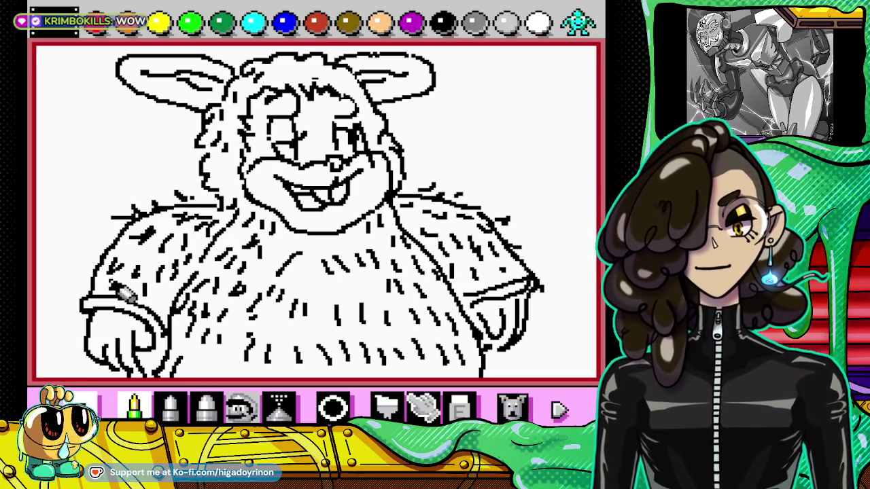
click(460, 408)
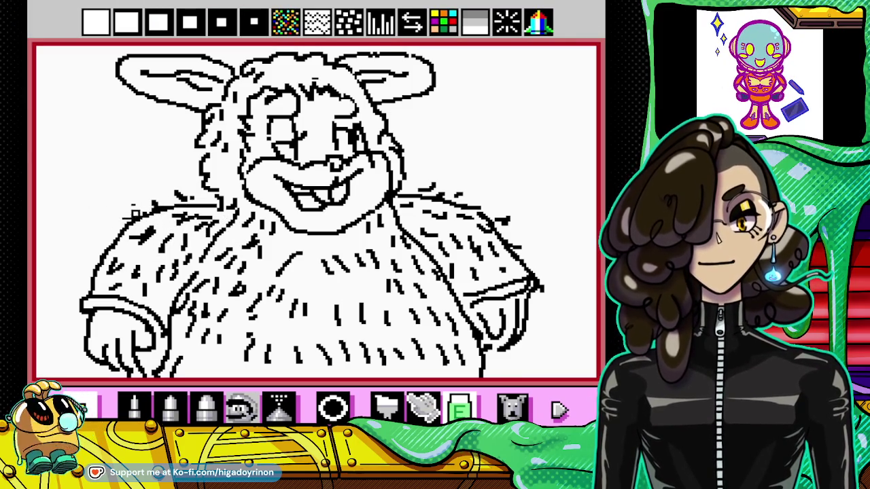
click(134, 406)
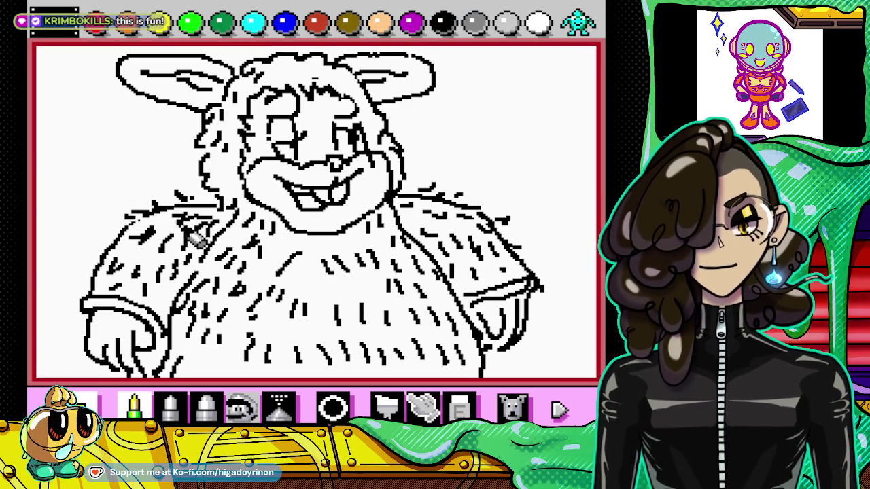
click(460, 408)
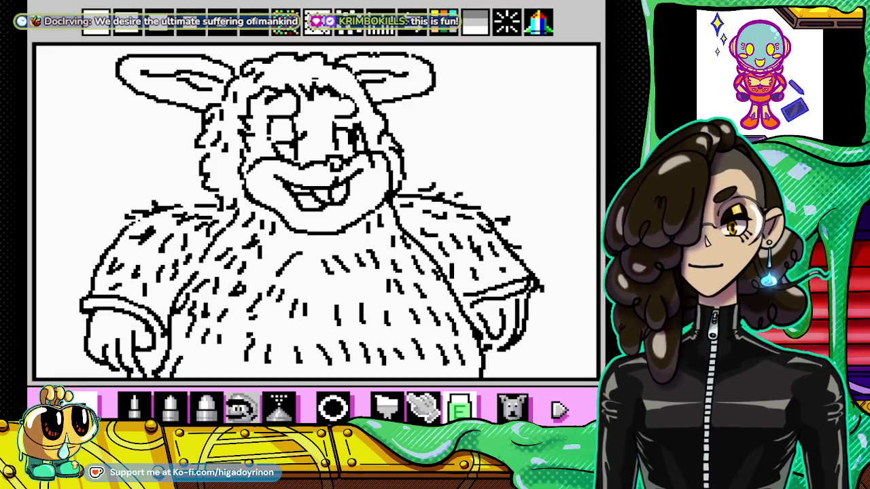
click(134, 406)
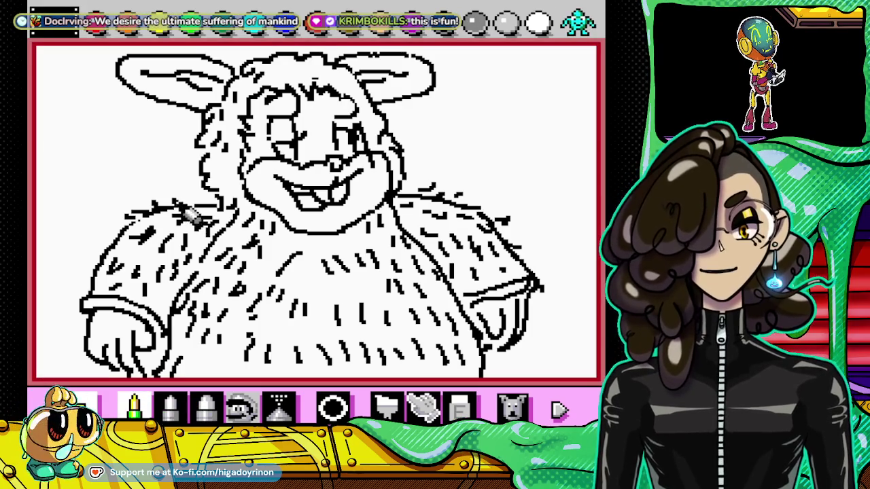